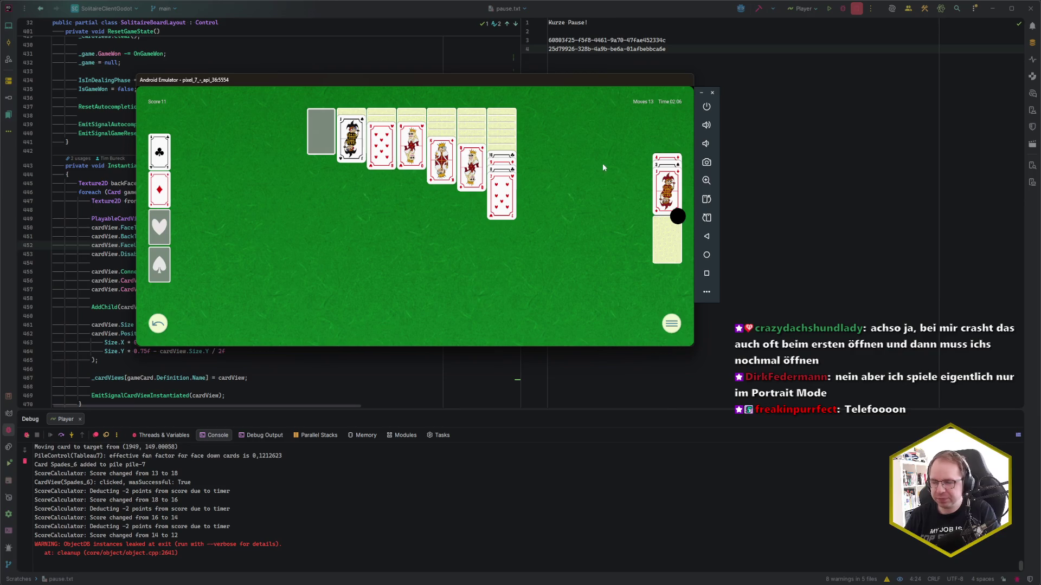
# Check the solitaire game in portrait and landscape, repositioning the emulator window lower on screen
pyautogui.click(707, 200)
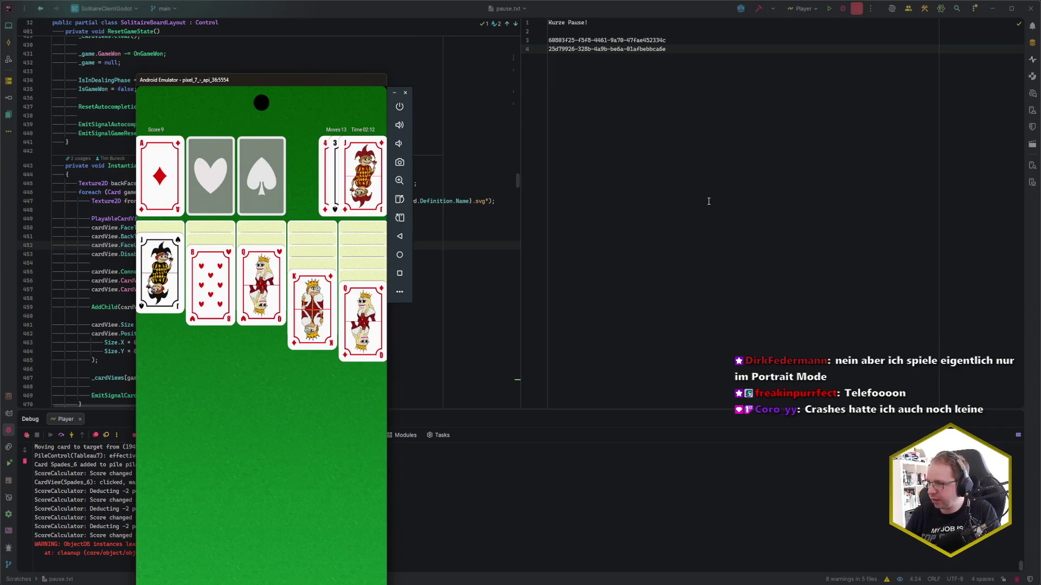
pyautogui.moveTo(335, 84); pyautogui.dragTo(376, 6)
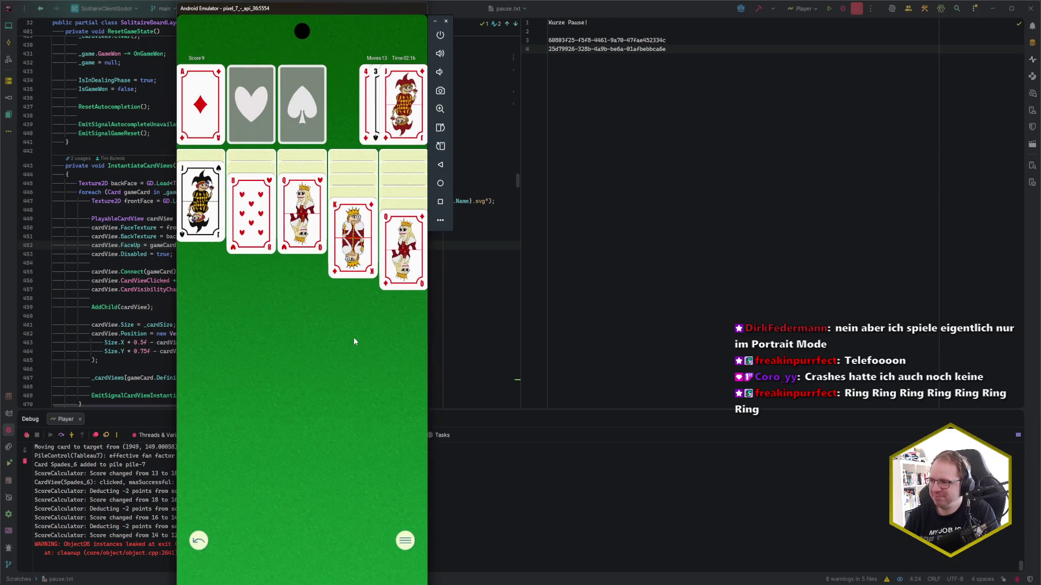
pyautogui.moveTo(371, 9); pyautogui.dragTo(398, 12)
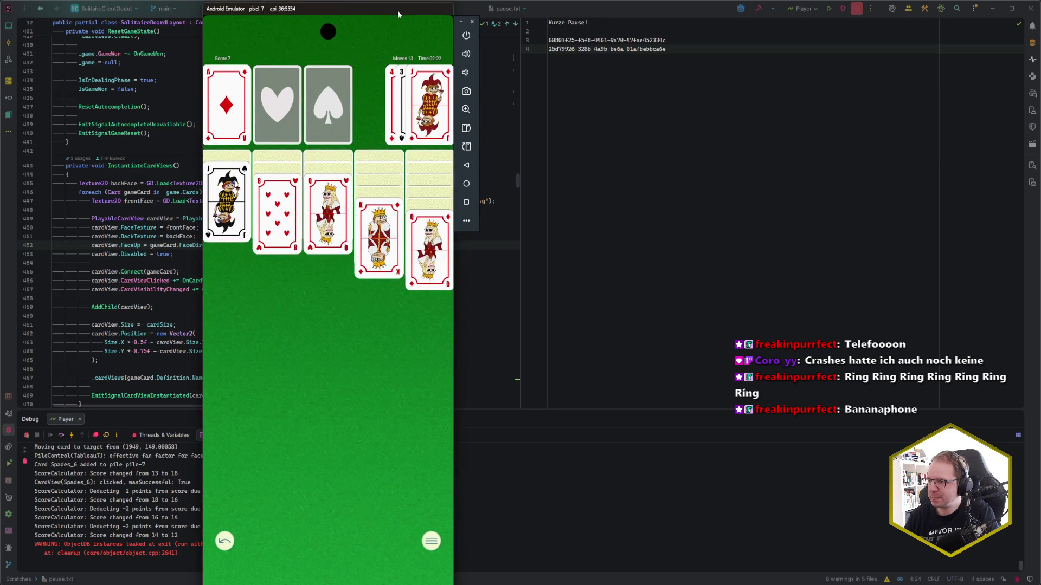
pyautogui.moveTo(398, 11)
pyautogui.mouseDown()
pyautogui.moveTo(389, 41)
pyautogui.moveTo(388, 15)
pyautogui.mouseUp()
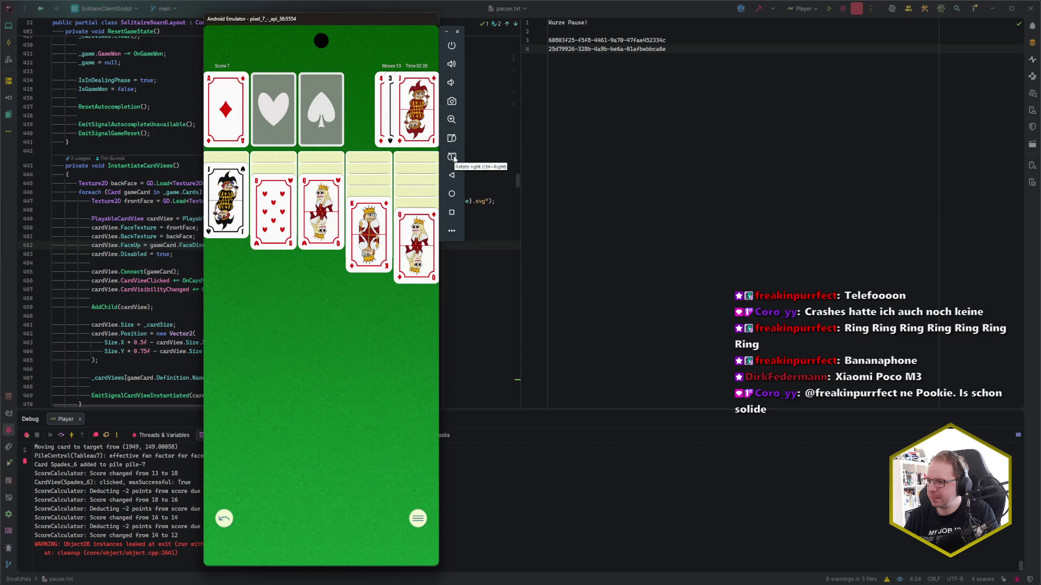
pyautogui.click(453, 158)
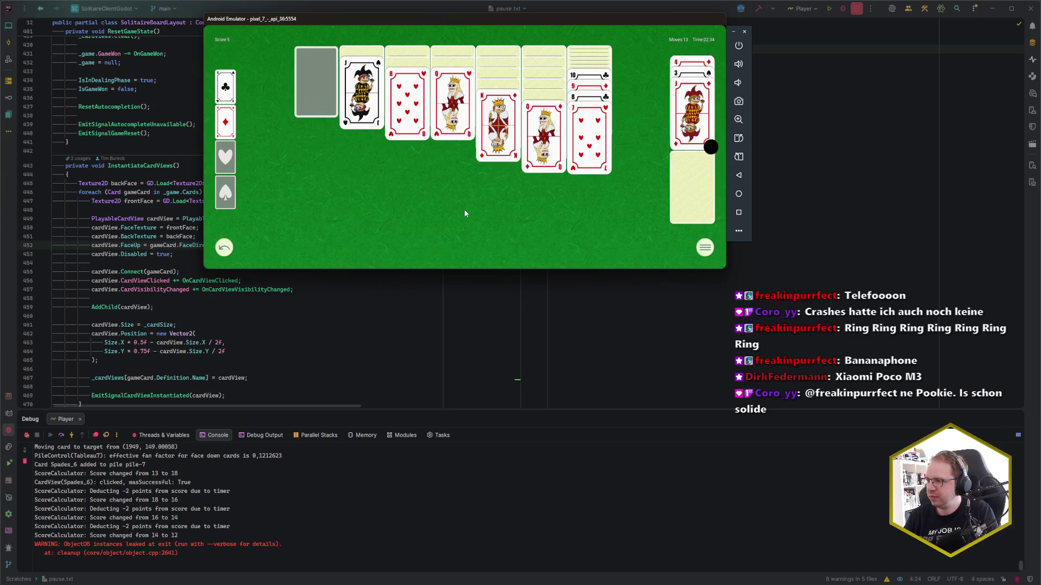
pyautogui.click(740, 138)
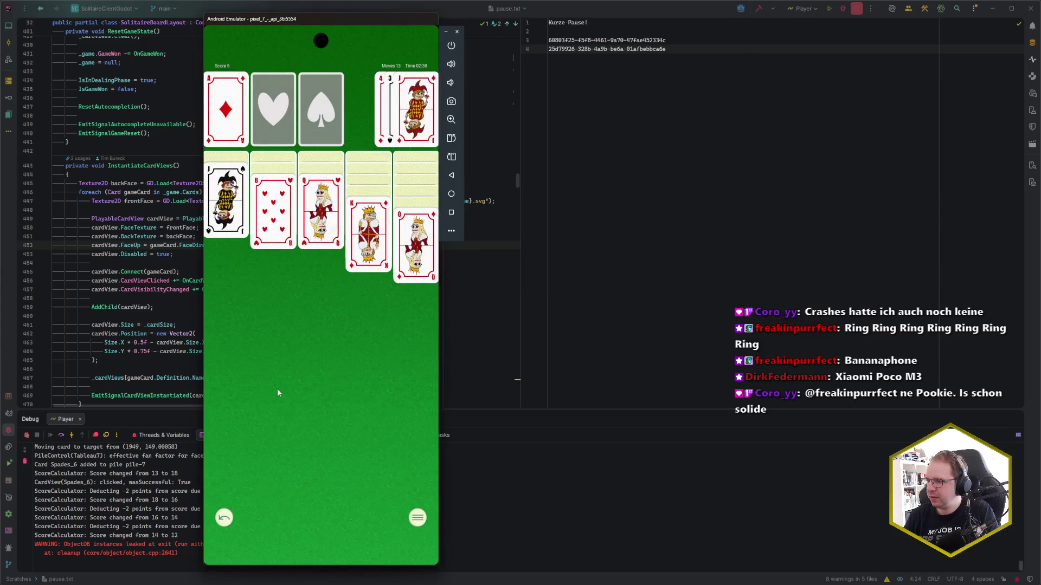
pyautogui.click(452, 158)
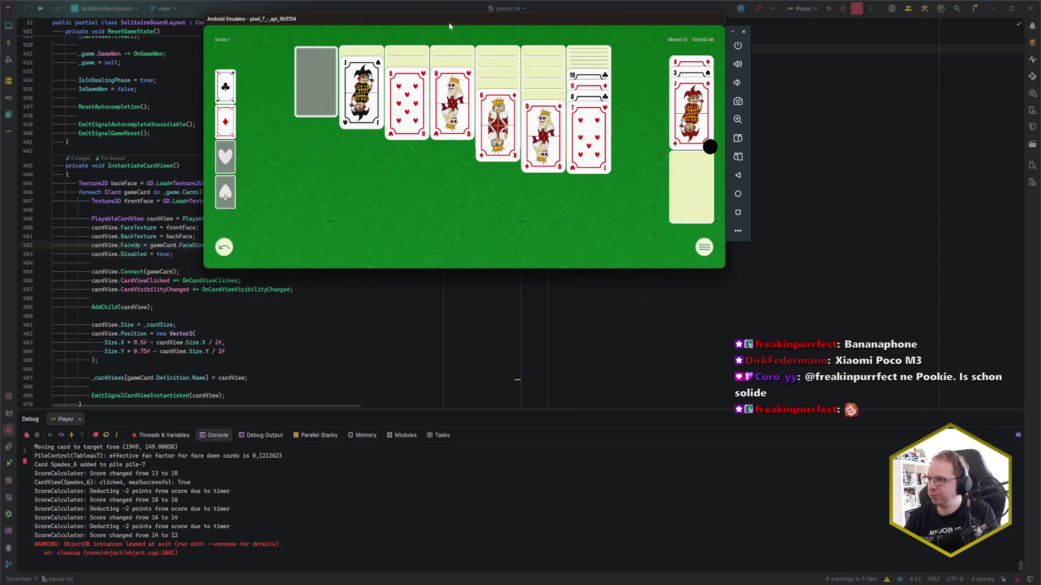
pyautogui.moveTo(455, 24); pyautogui.dragTo(456, 55)
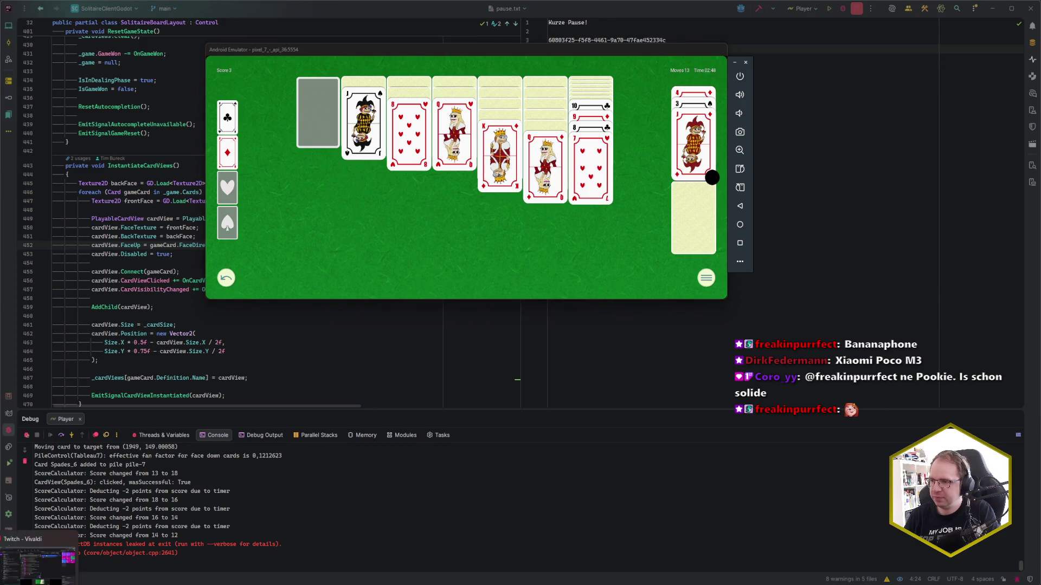
# Search 'xiaomi poco m3 specs' in a new Vivaldi tab, open GSMArena's specs page, then return to the emulator
pyautogui.click(38, 553)
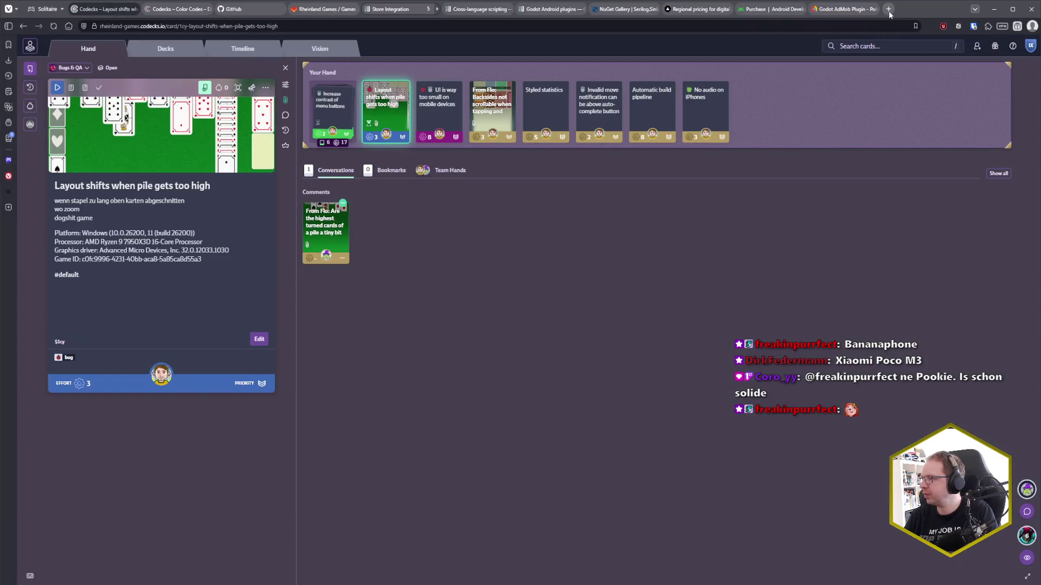
pyautogui.click(890, 9)
pyautogui.write('xiao')
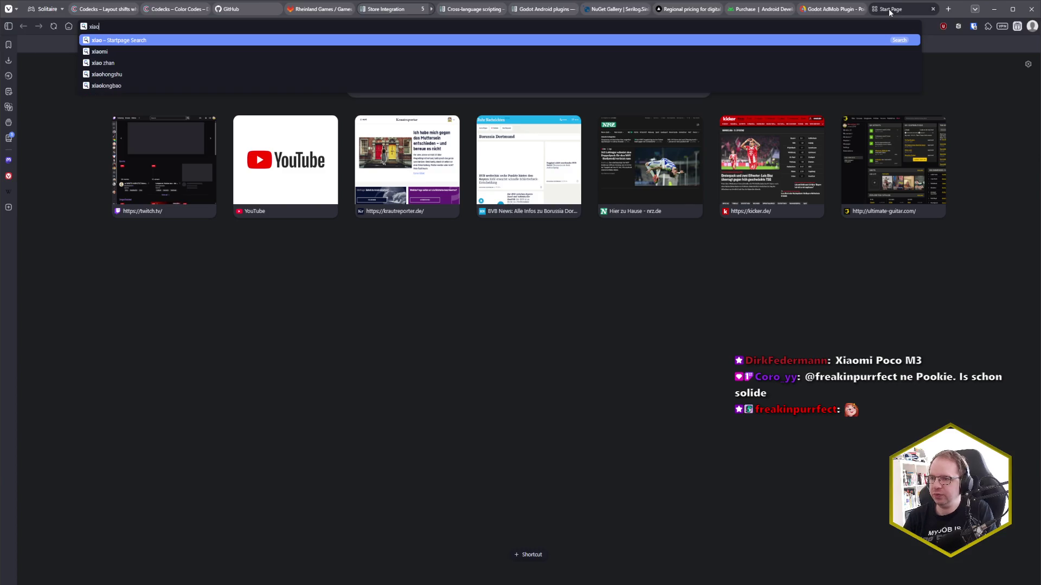
pyautogui.write('mi poco m3 specs')
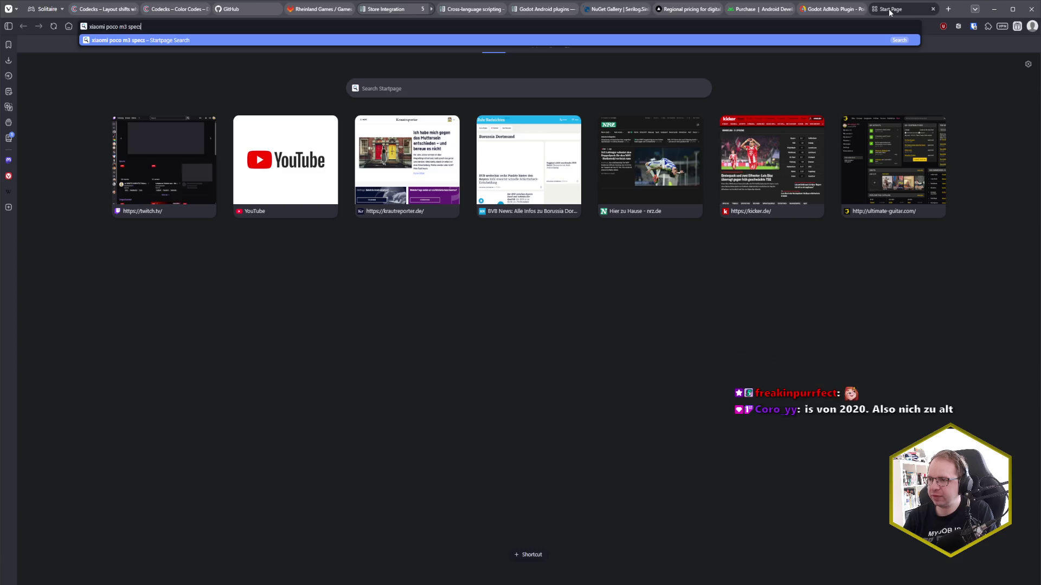
pyautogui.press('Return')
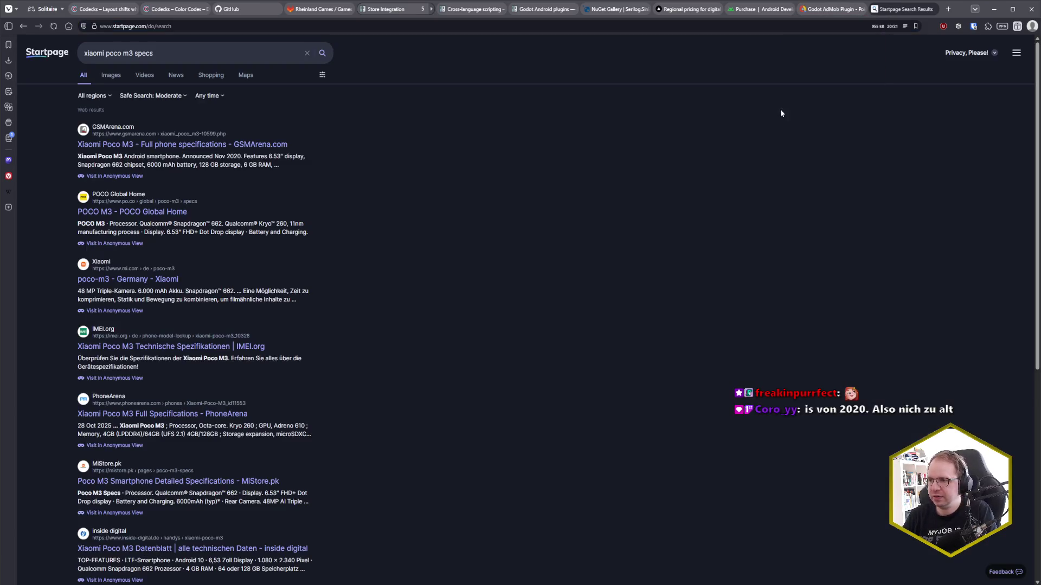
pyautogui.click(186, 144)
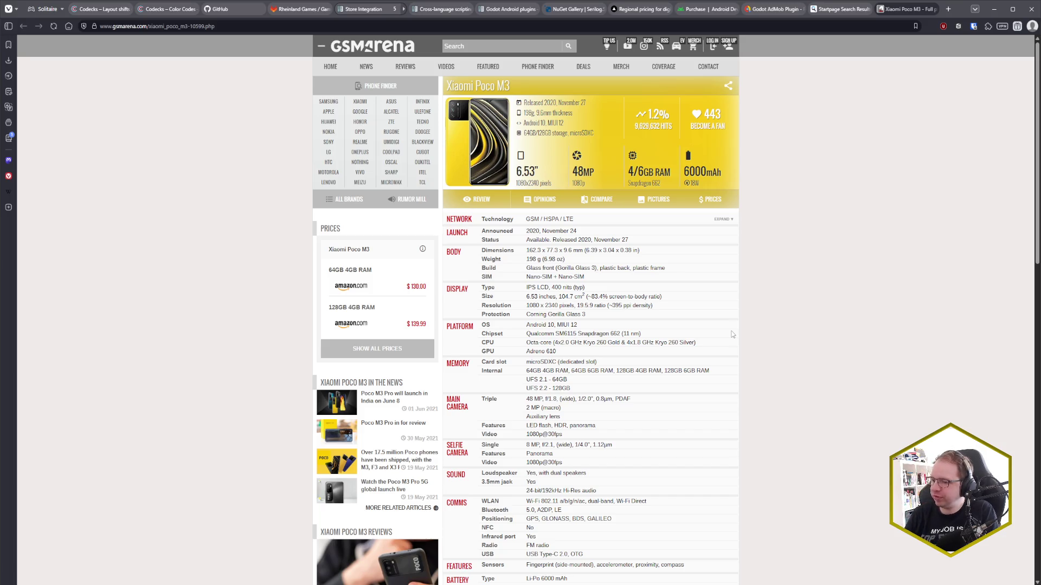
pyautogui.hotkey('alt', 'Tab')
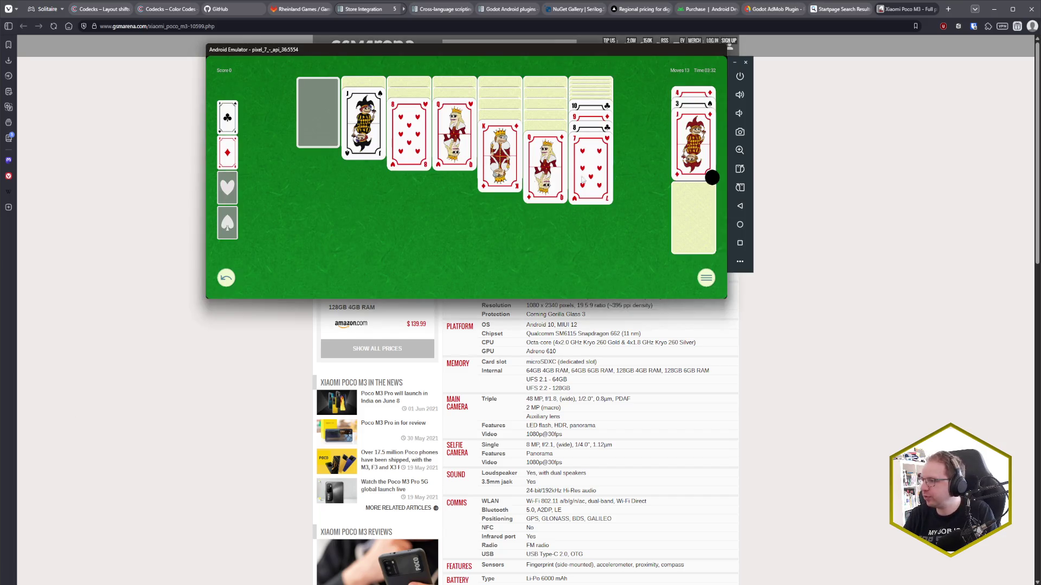
# Review the emulator's Extended Controls display settings, close them, minimise the emulator and return to Godot
pyautogui.click(740, 261)
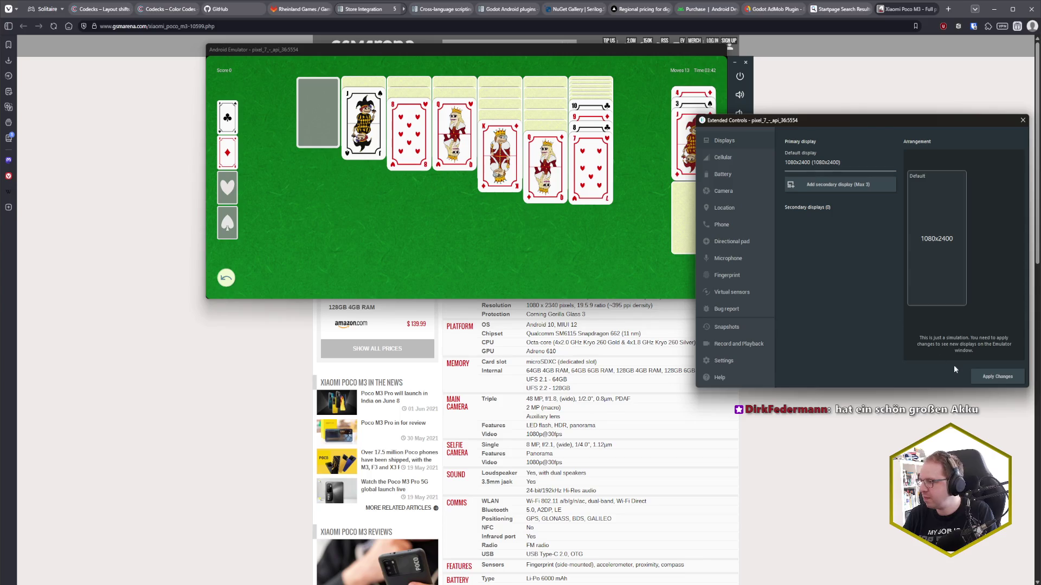
pyautogui.click(1022, 120)
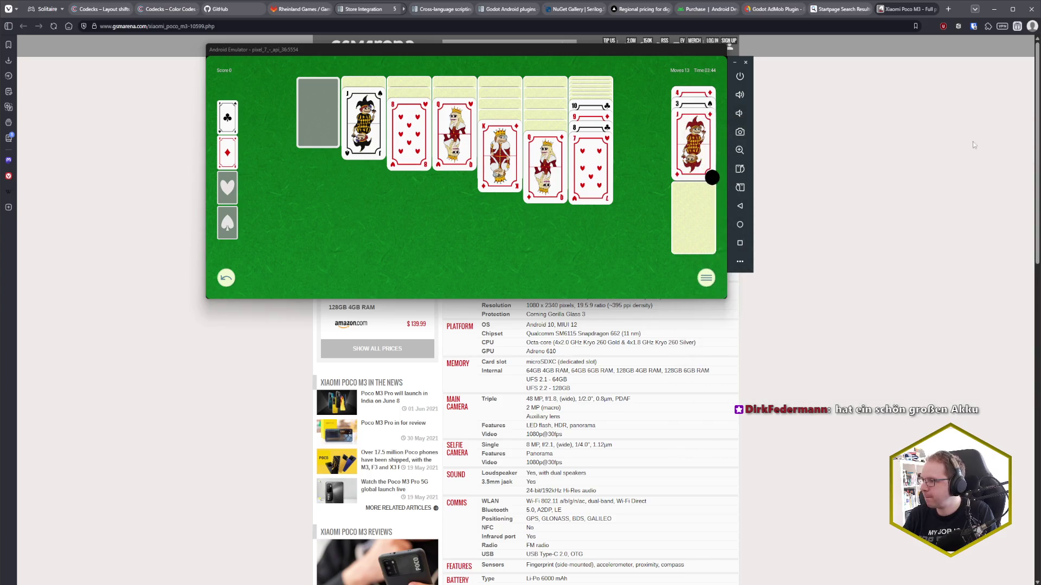
pyautogui.click(494, 265)
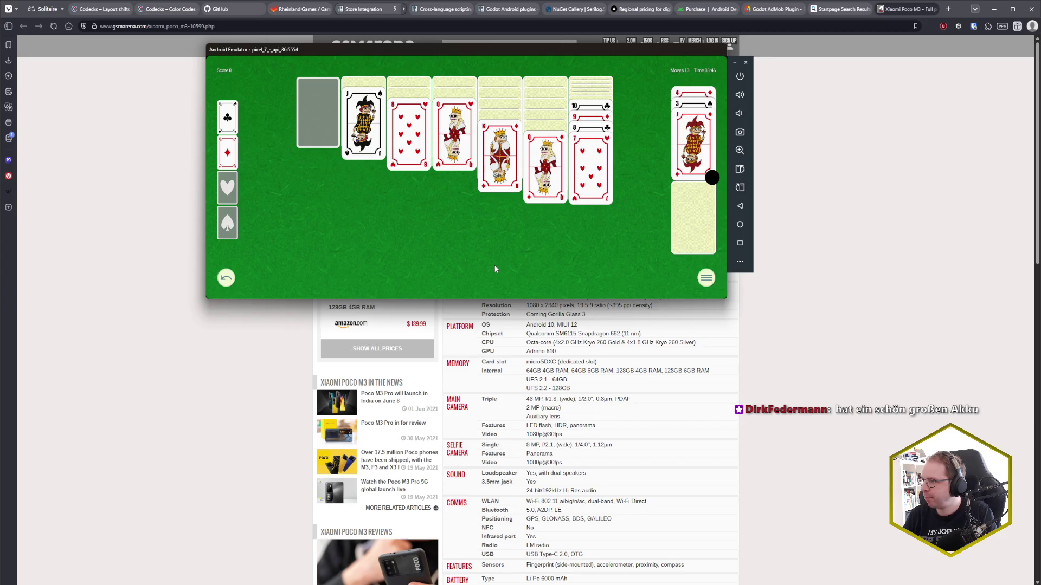
pyautogui.click(803, 266)
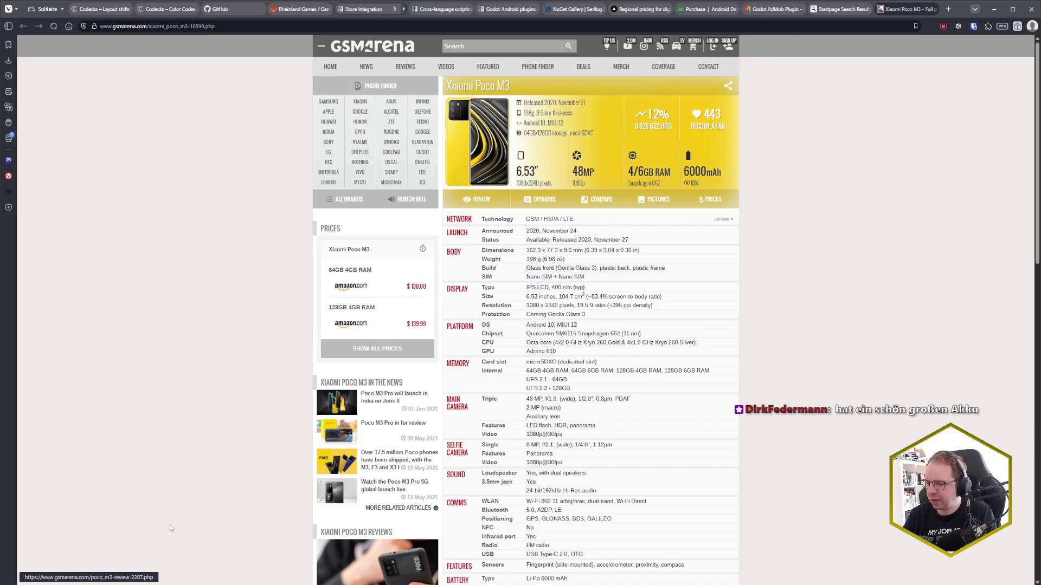
pyautogui.hotkey('alt', 'Tab')
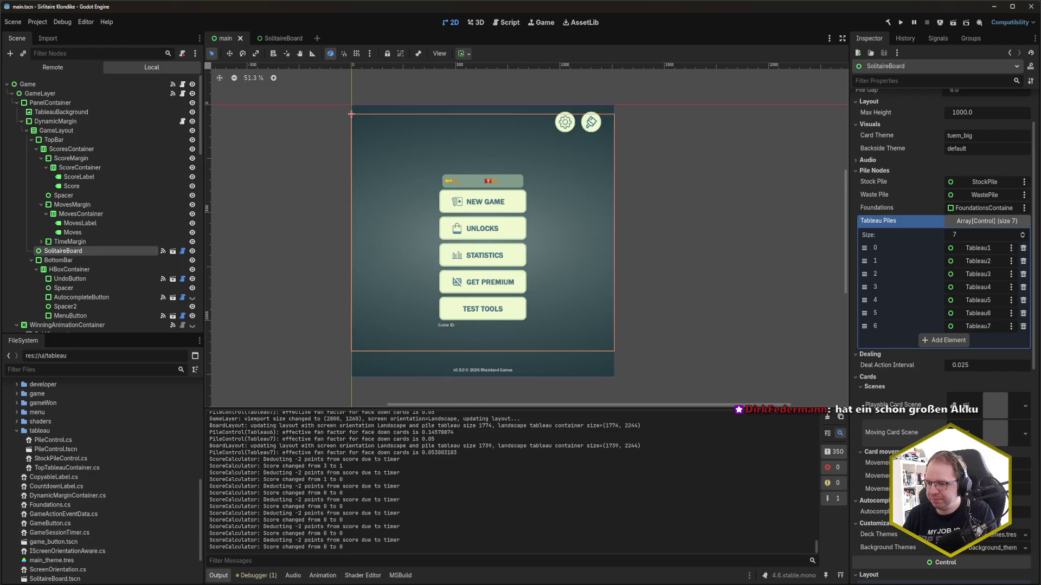
# Dismiss Solitaire from the emulator's recent apps, clear the Godot scene selection, then bring the emulator forward
pyautogui.hotkey('alt', 'Tab')
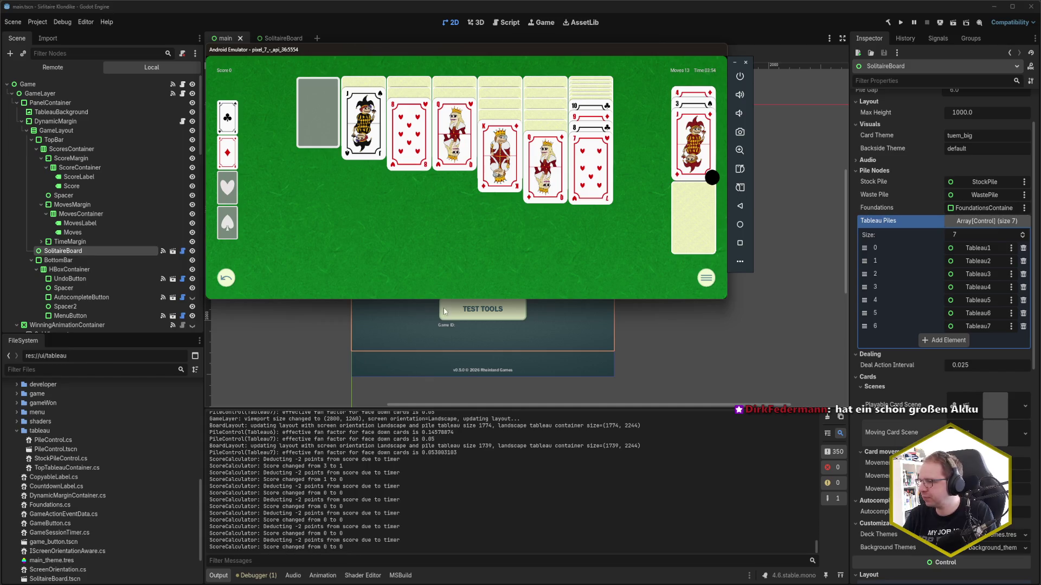
pyautogui.moveTo(456, 296)
pyautogui.mouseDown()
pyautogui.moveTo(470, 247)
pyautogui.moveTo(546, 242)
pyautogui.moveTo(461, 119)
pyautogui.mouseUp()
pyautogui.click(645, 193)
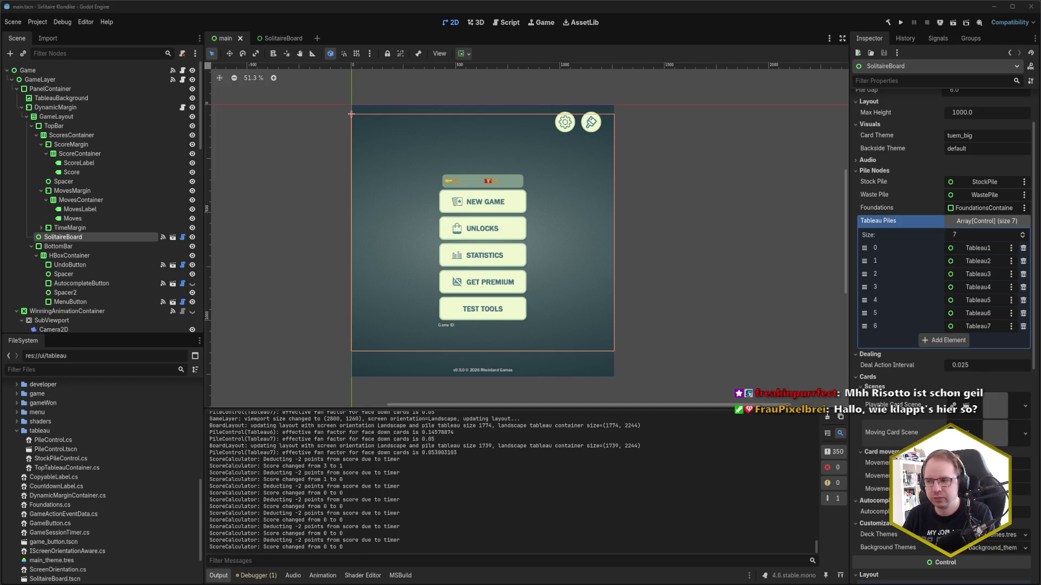
pyautogui.click(659, 7)
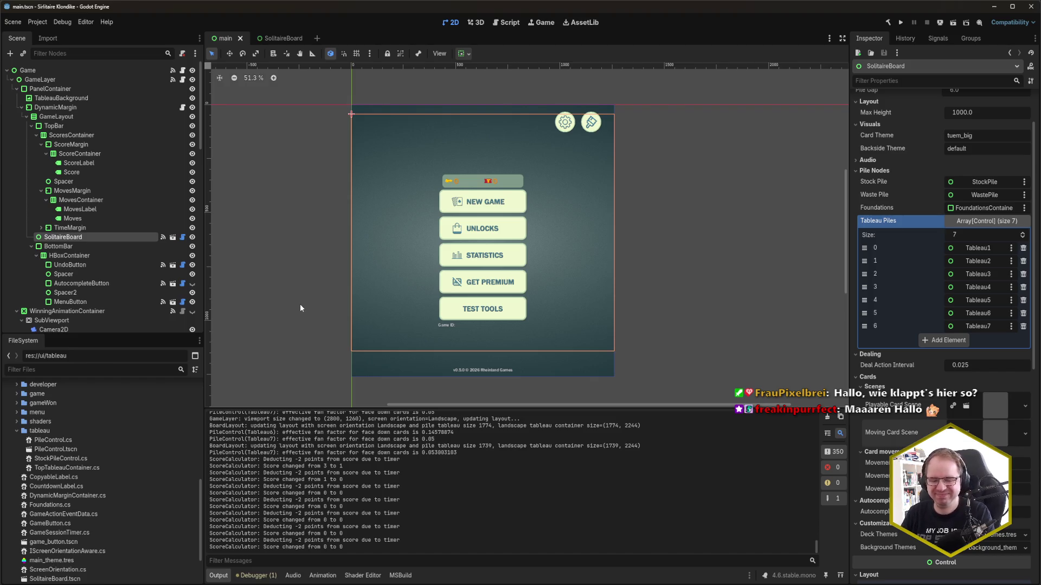
pyautogui.click(300, 320)
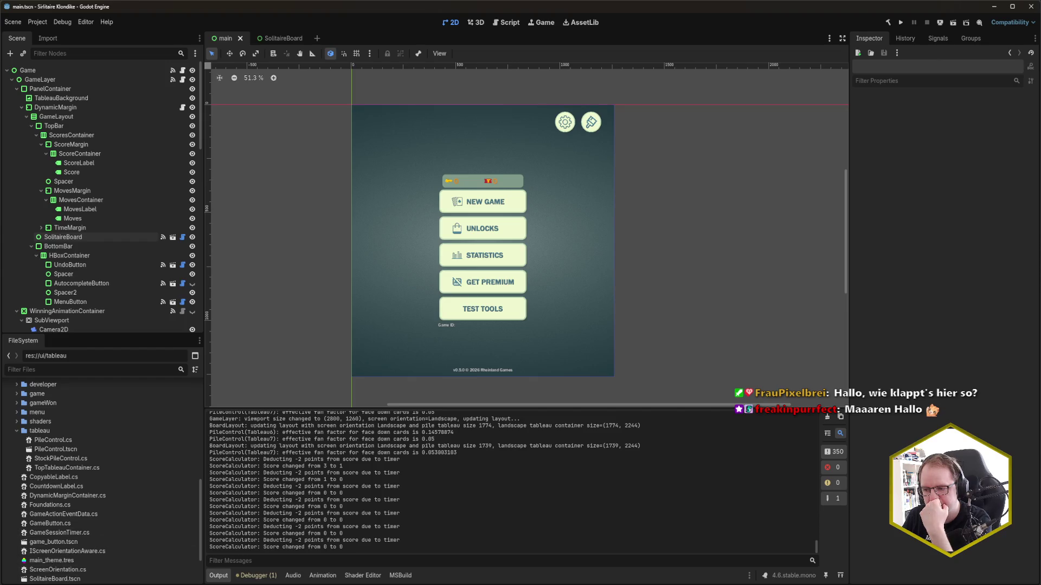
pyautogui.click(142, 561)
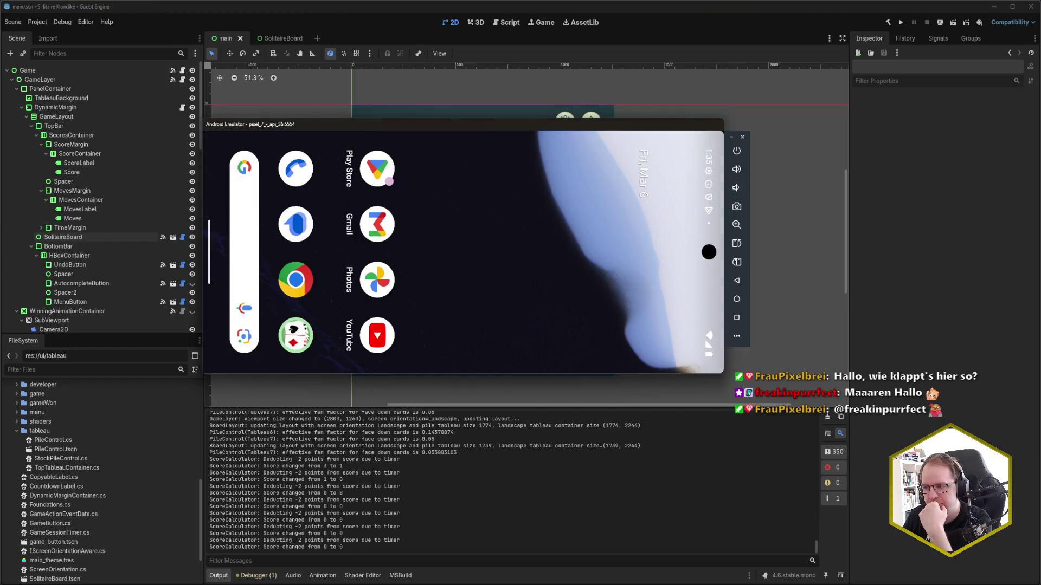
# Launch Solitaire, start a new game, and check its portrait layout before returning to landscape
pyautogui.click(296, 335)
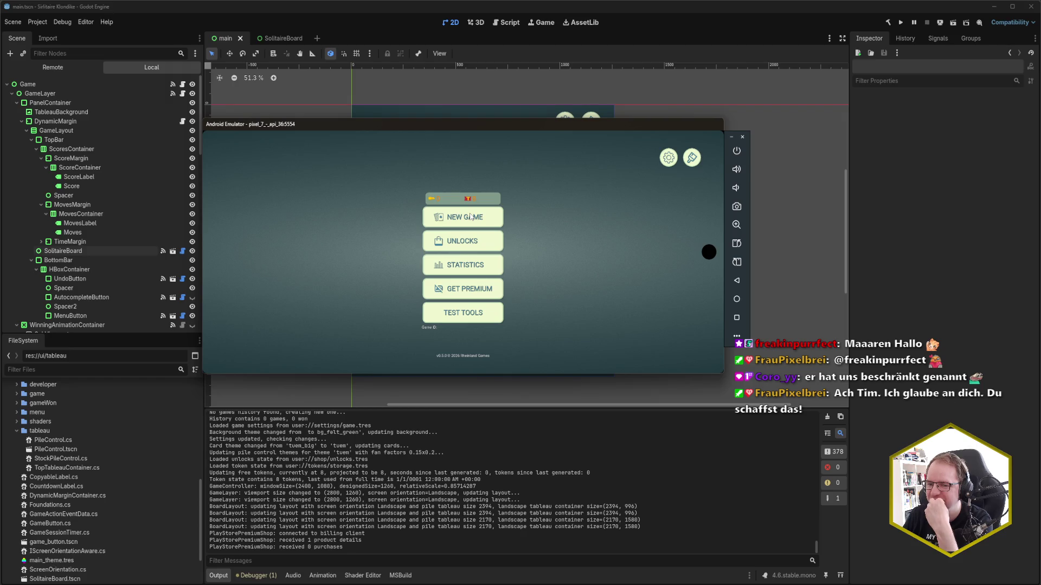
pyautogui.click(483, 212)
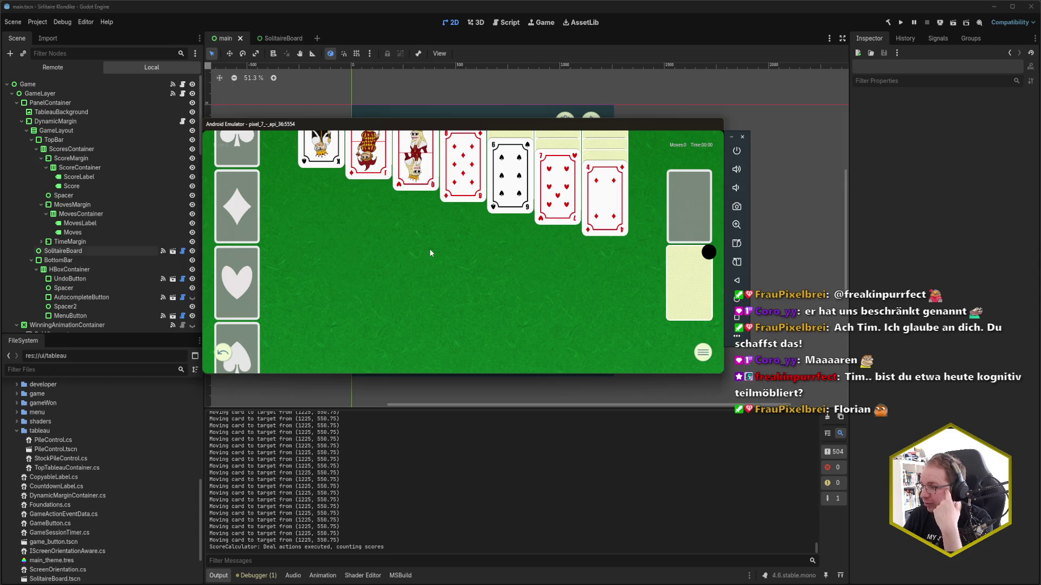
pyautogui.click(737, 243)
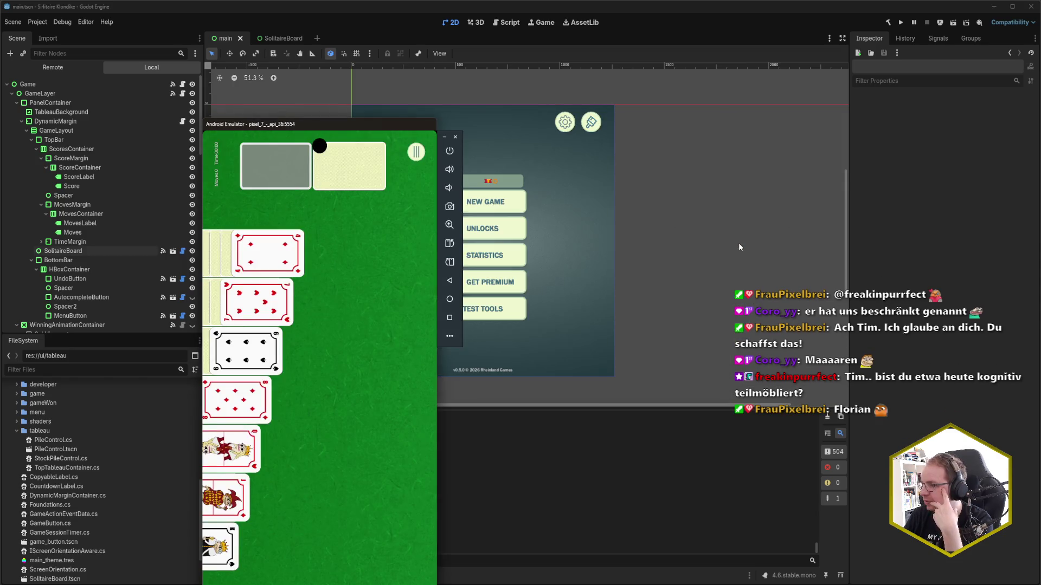
pyautogui.click(450, 262)
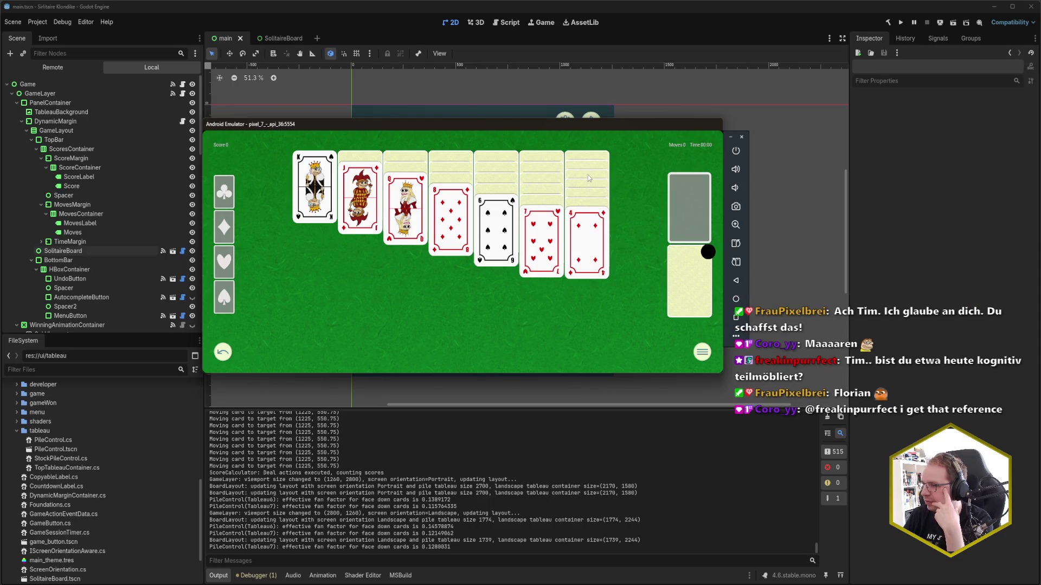
# Deal four stock cards, then move the 3 of spades onto the 4 of diamonds and 6 of spades onto the 7 of hearts
pyautogui.click(691, 296)
pyautogui.click(690, 296)
pyautogui.click(691, 296)
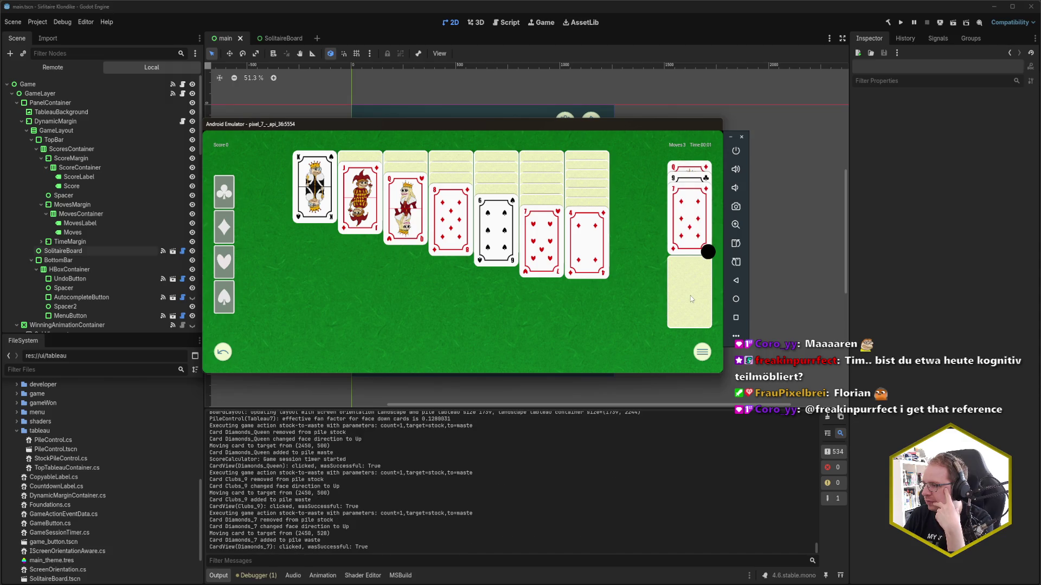
pyautogui.click(690, 295)
pyautogui.click(683, 238)
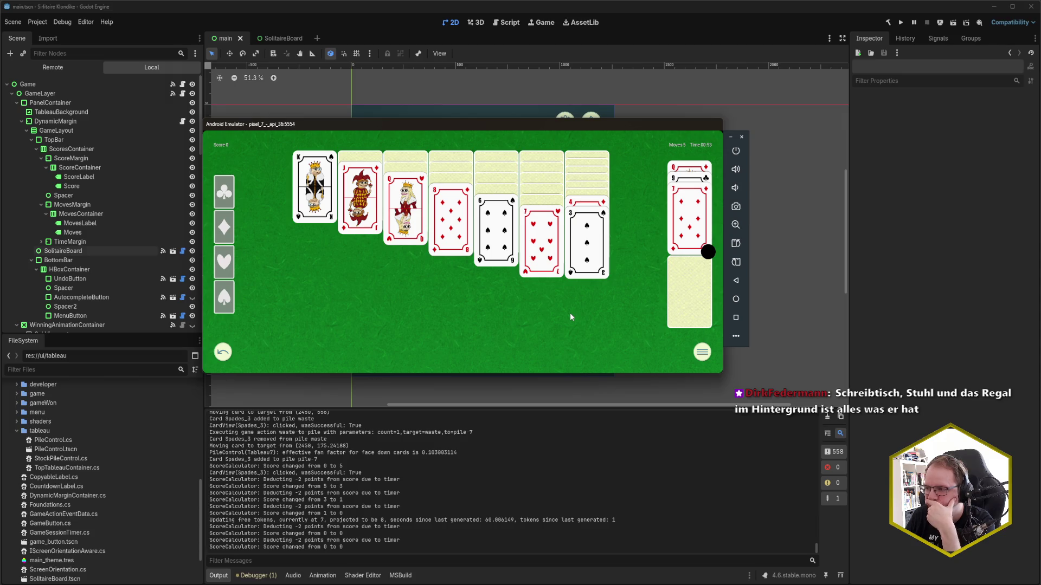
pyautogui.click(504, 243)
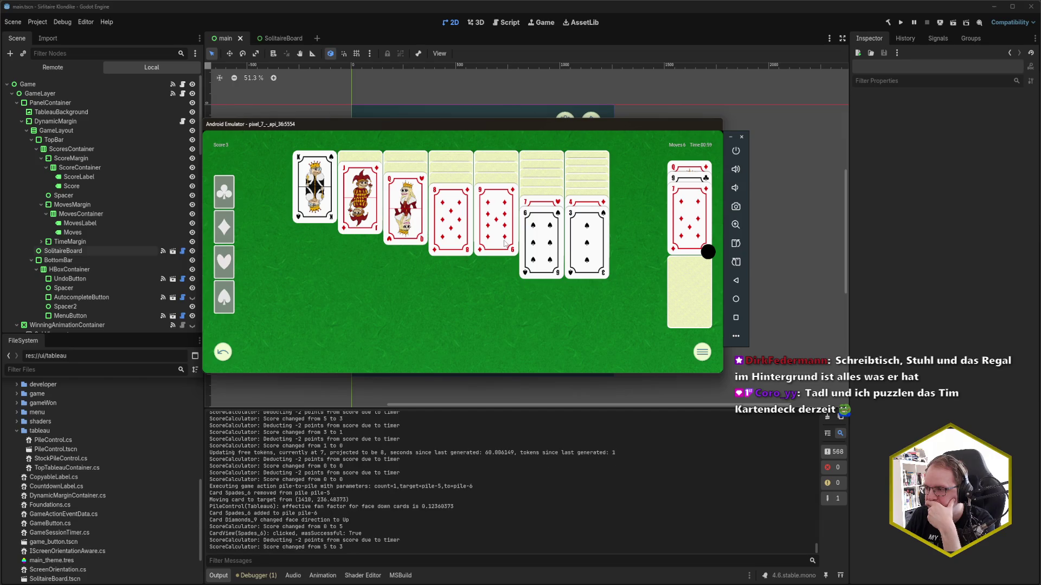
# Deal more stock cards, send the ace of clubs to its foundation, then rotate the phone to portrait
pyautogui.click(703, 300)
pyautogui.click(703, 301)
pyautogui.click(700, 302)
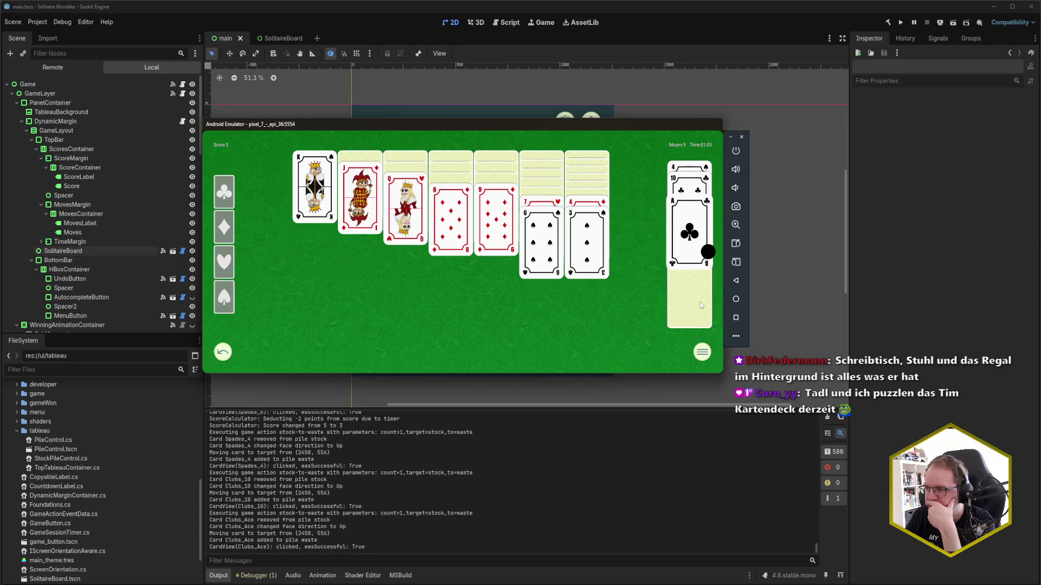
pyautogui.click(684, 258)
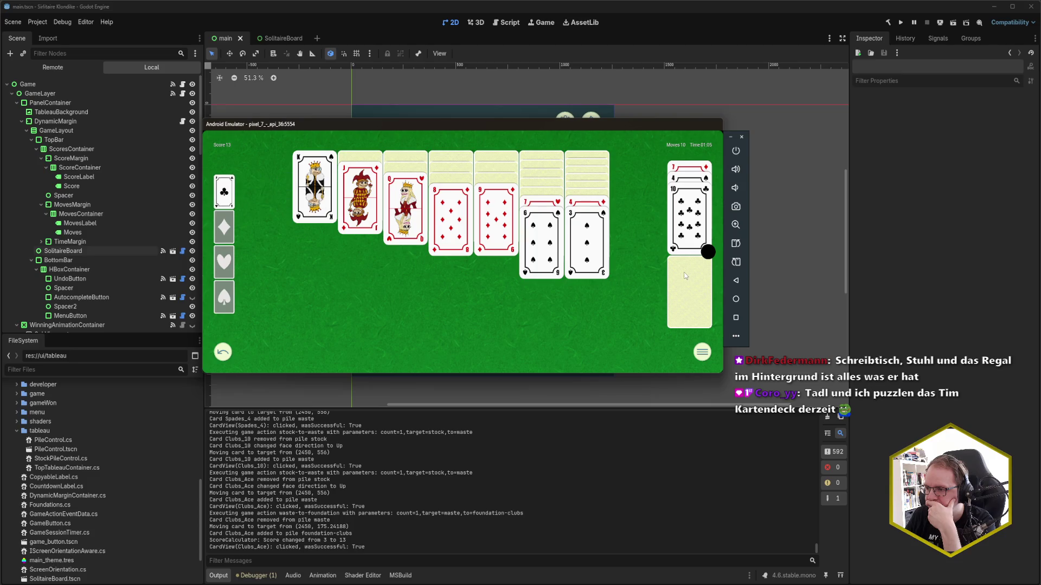
pyautogui.click(685, 293)
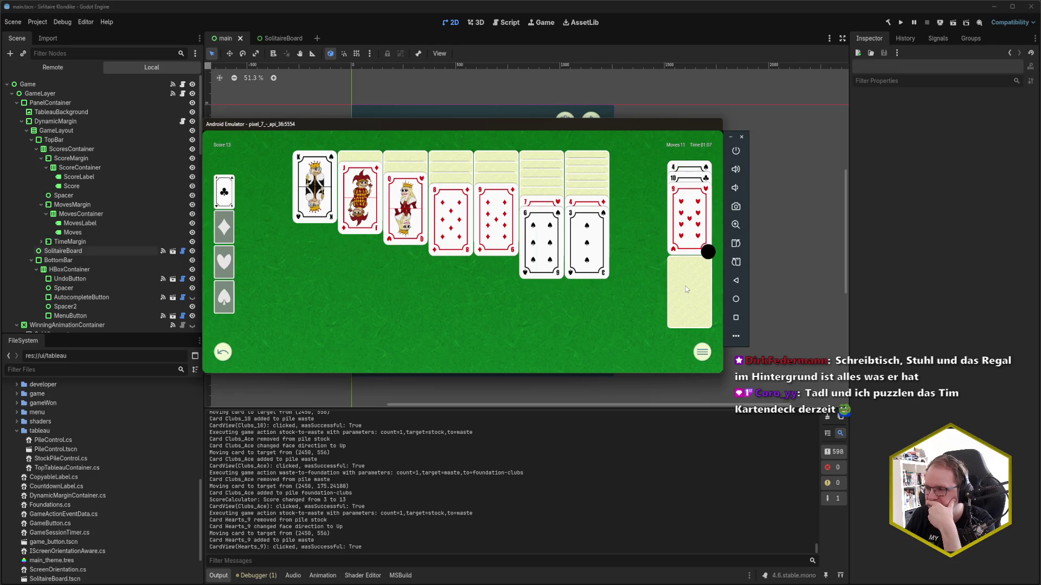
pyautogui.click(685, 287)
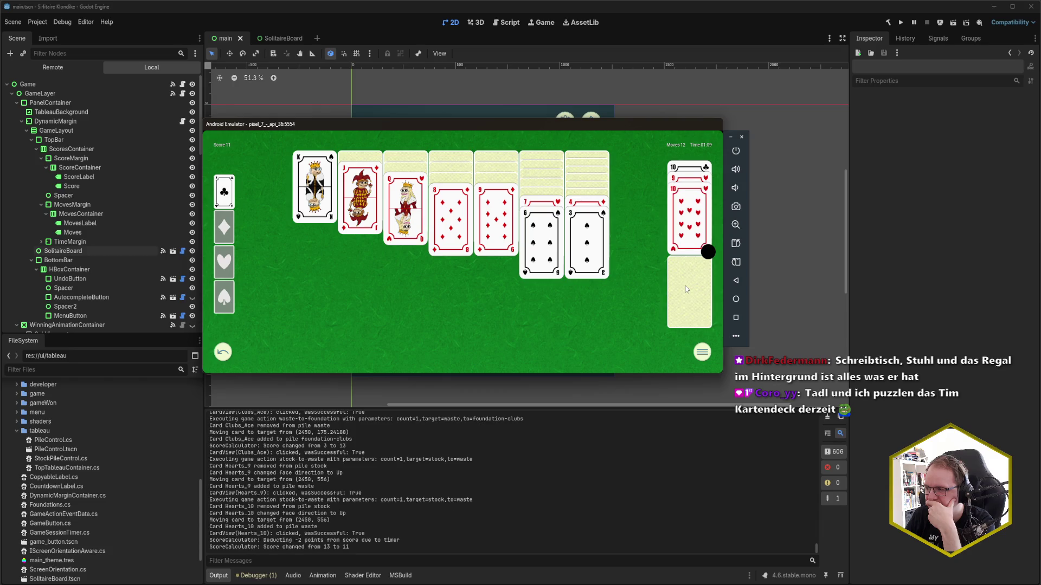
pyautogui.click(686, 288)
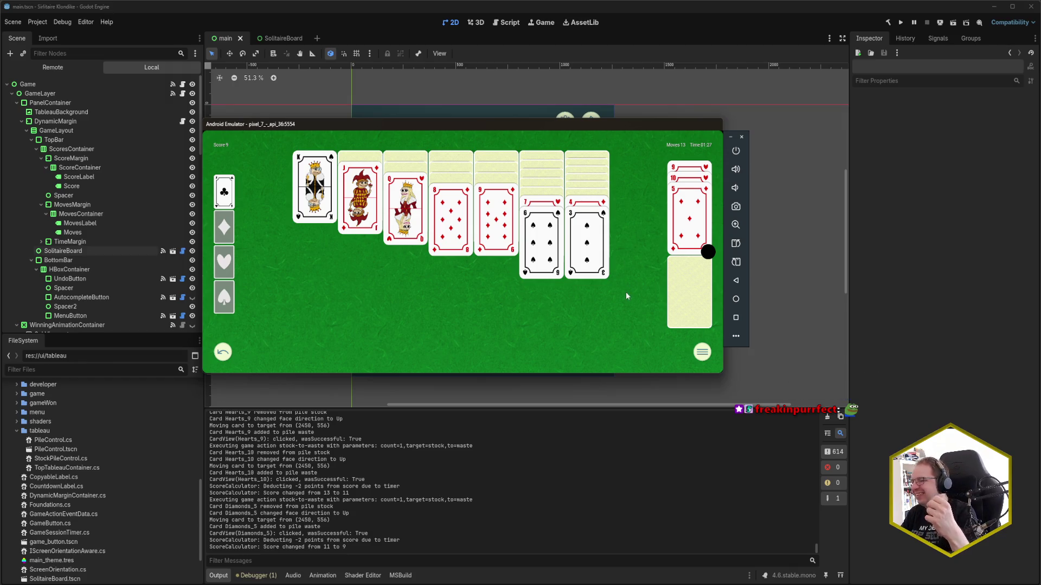
pyautogui.click(735, 244)
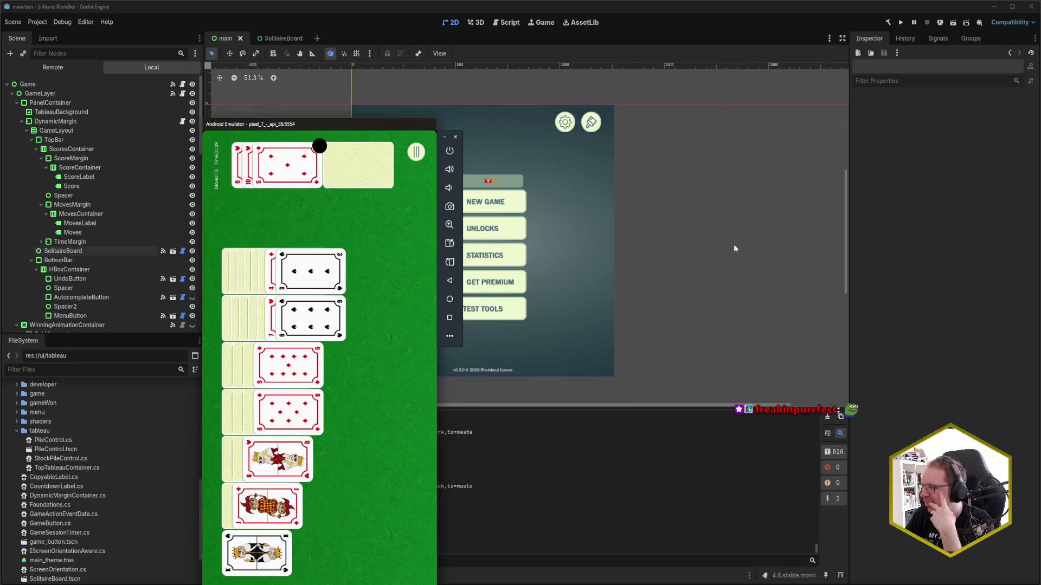
# Move the emulator window higher and start a fresh solitaire game from the pause menu
pyautogui.moveTo(361, 126)
pyautogui.mouseDown()
pyautogui.moveTo(448, 55)
pyautogui.moveTo(445, 24)
pyautogui.mouseUp()
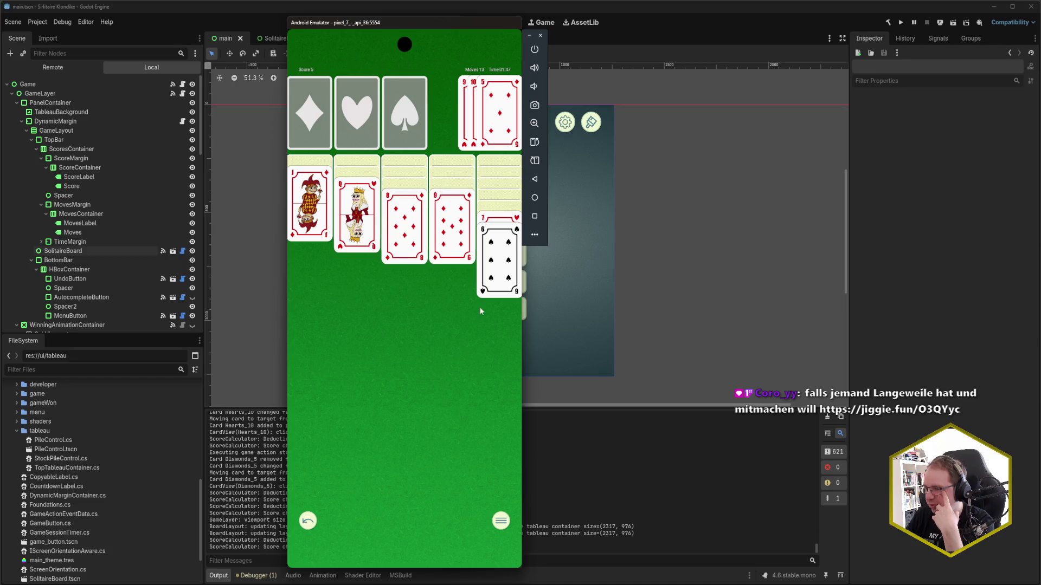
pyautogui.click(493, 519)
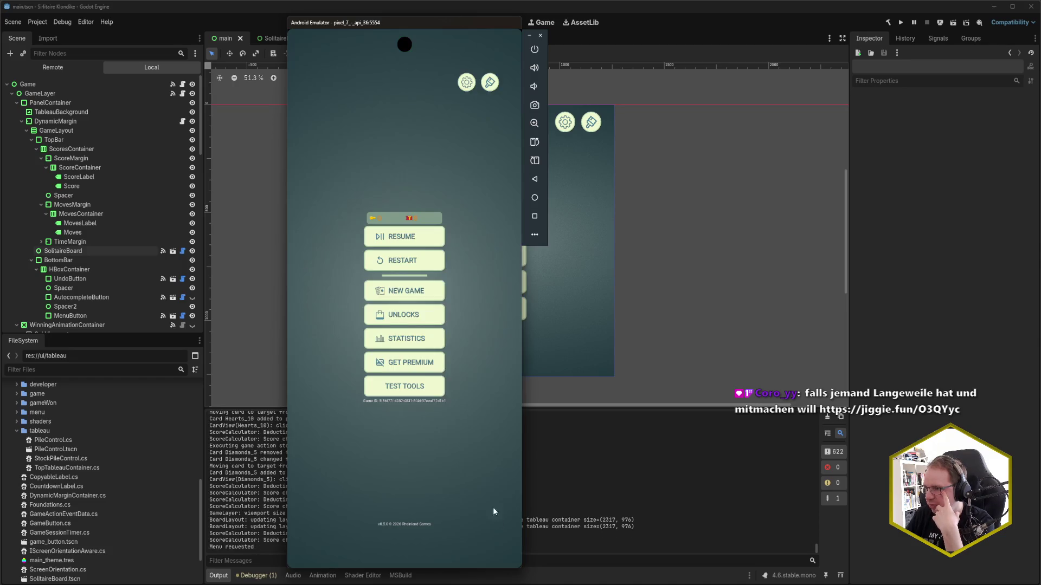
pyautogui.click(411, 288)
pyautogui.click(426, 313)
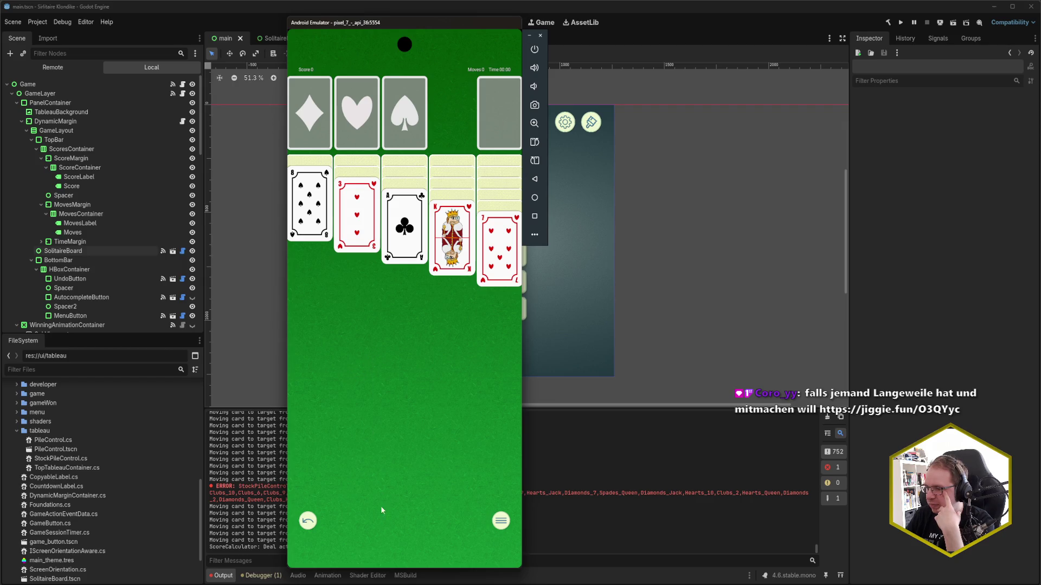
# Swipe Solitaire away in recent apps, go to the home screen and bring Godot forward
pyautogui.moveTo(410, 562); pyautogui.dragTo(445, 430)
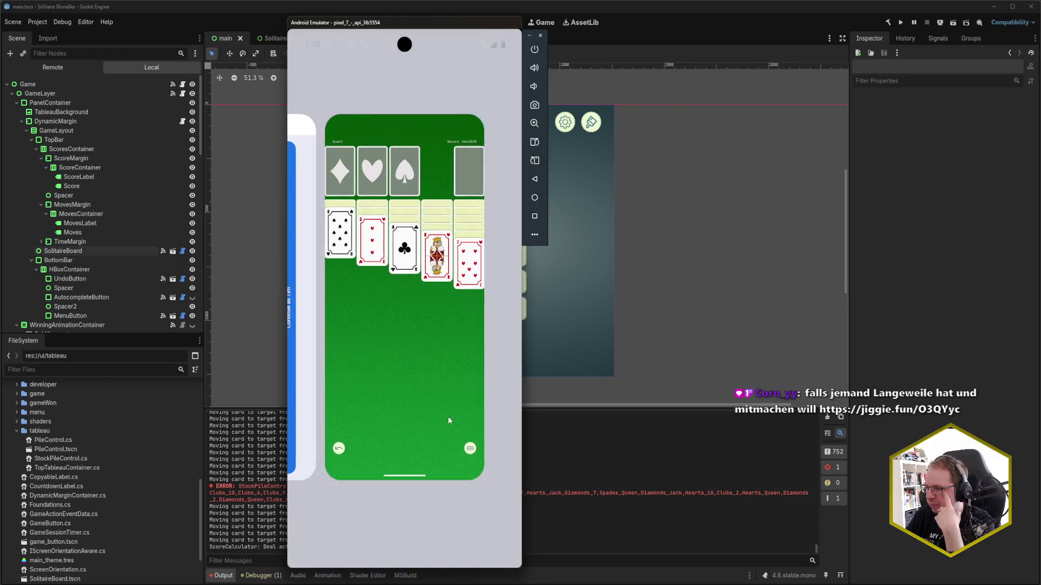
pyautogui.moveTo(489, 365); pyautogui.dragTo(489, 163)
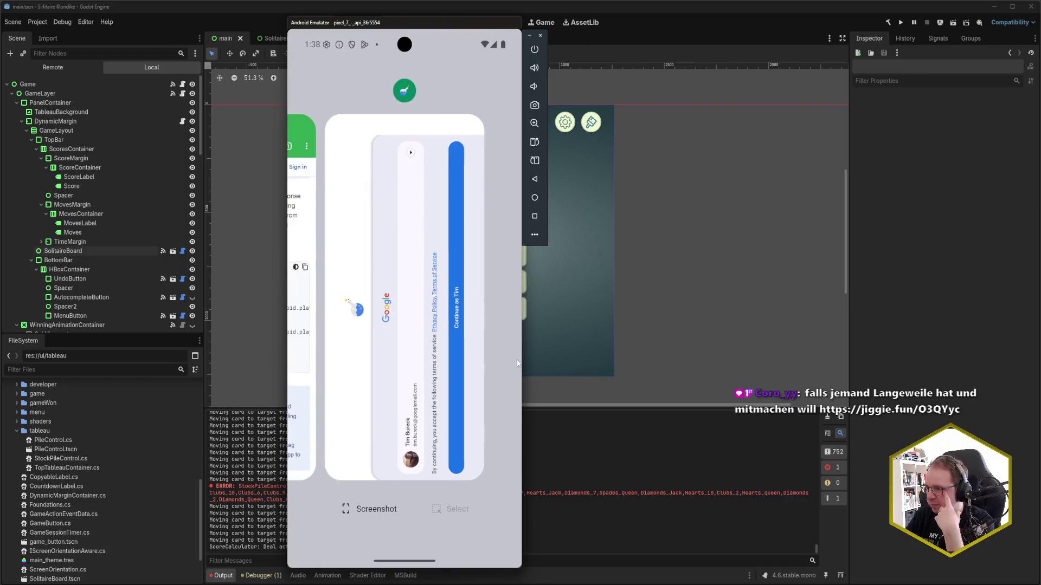
pyautogui.click(516, 363)
pyautogui.click(662, 298)
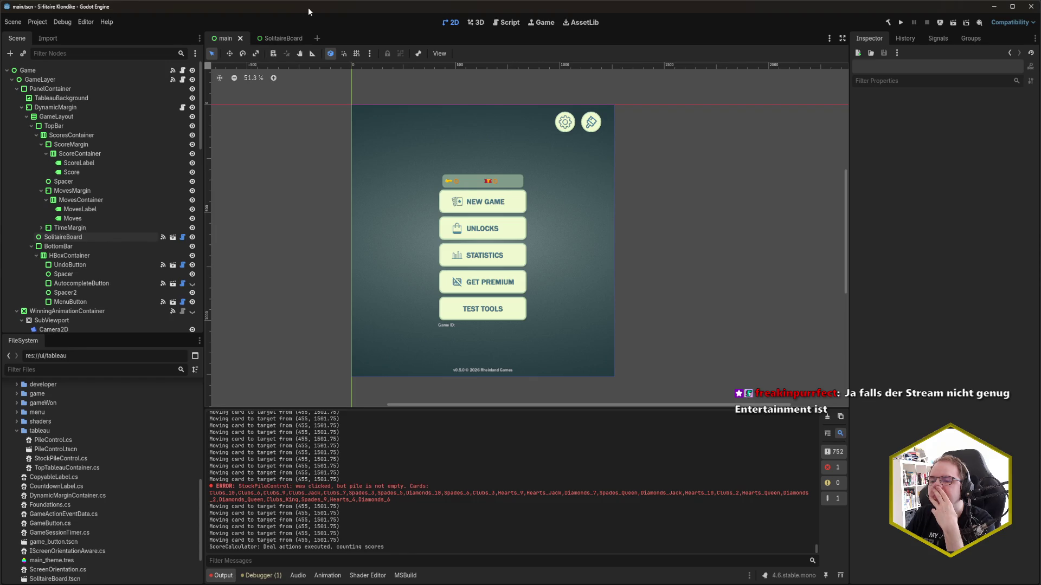
# In Vivaldi, close the GSMArena Xiaomi Poco M3 tab and the search results tab
pyautogui.moveTo(38, 584)
pyautogui.click(38, 550)
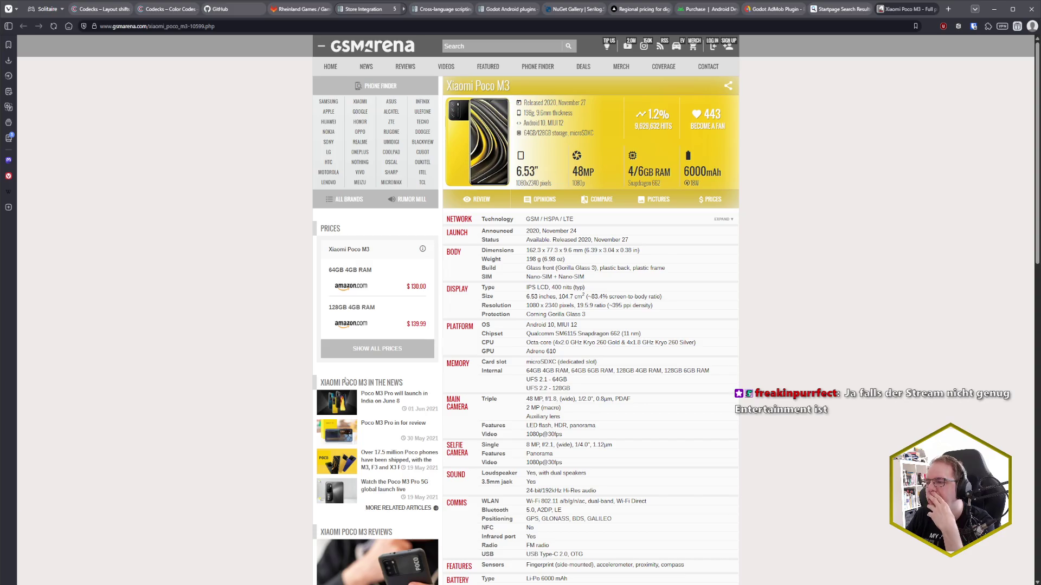
pyautogui.middleClick(909, 10)
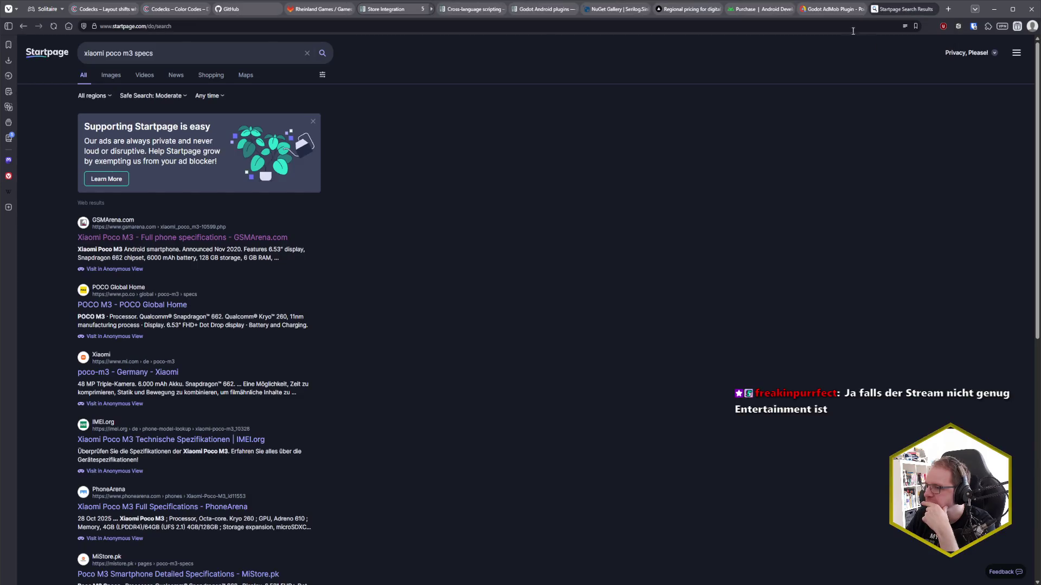
pyautogui.middleClick(909, 9)
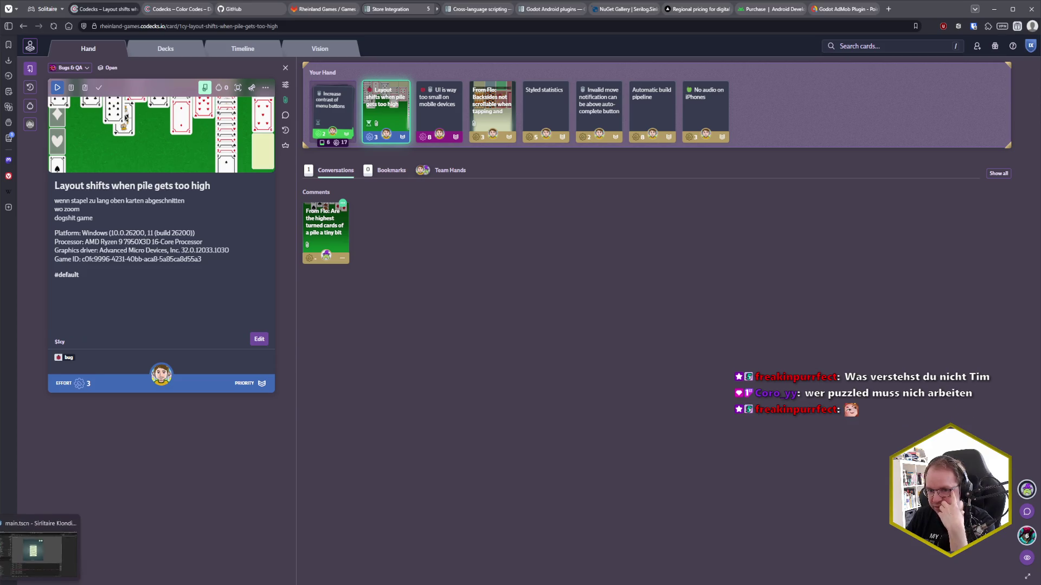
# Switch to Rider, showing SolitaireBoardLayout.cs's InstantiateCardViews method
pyautogui.click(44, 547)
# Open PileControl.cs from Rider's recent files list in the right pane
pyautogui.click(767, 130)
pyautogui.hotkey('ctrl', 'e')
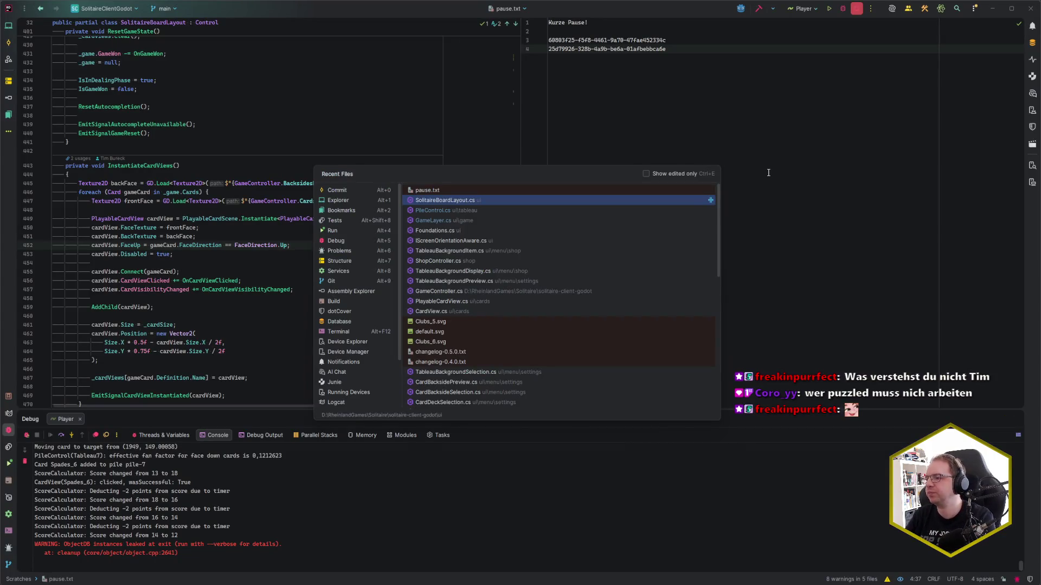
pyautogui.press('Escape')
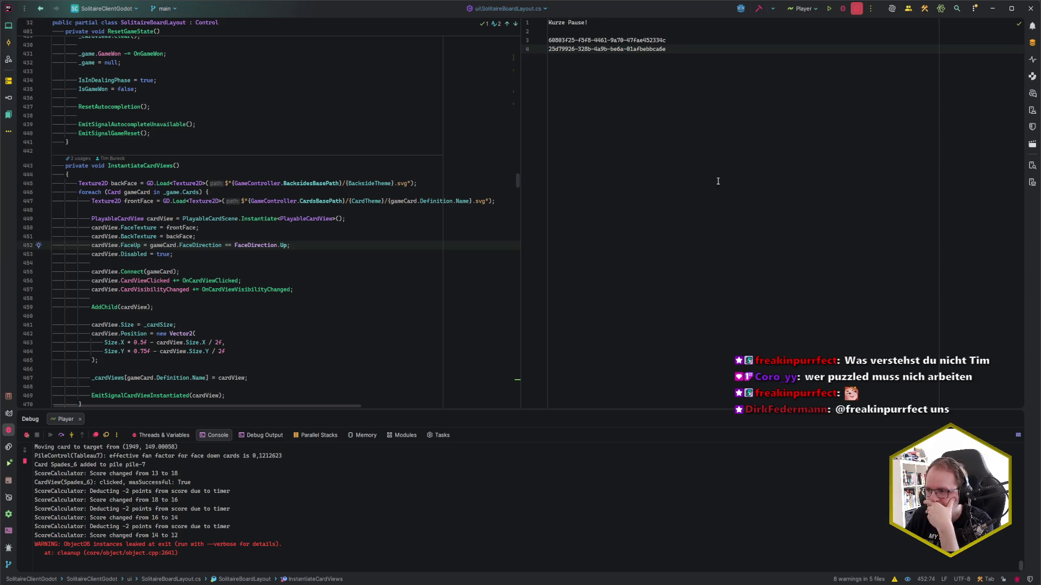
pyautogui.hotkey('ctrl', 'e')
pyautogui.press('Down')
pyautogui.press('Down')
pyautogui.press('Return')
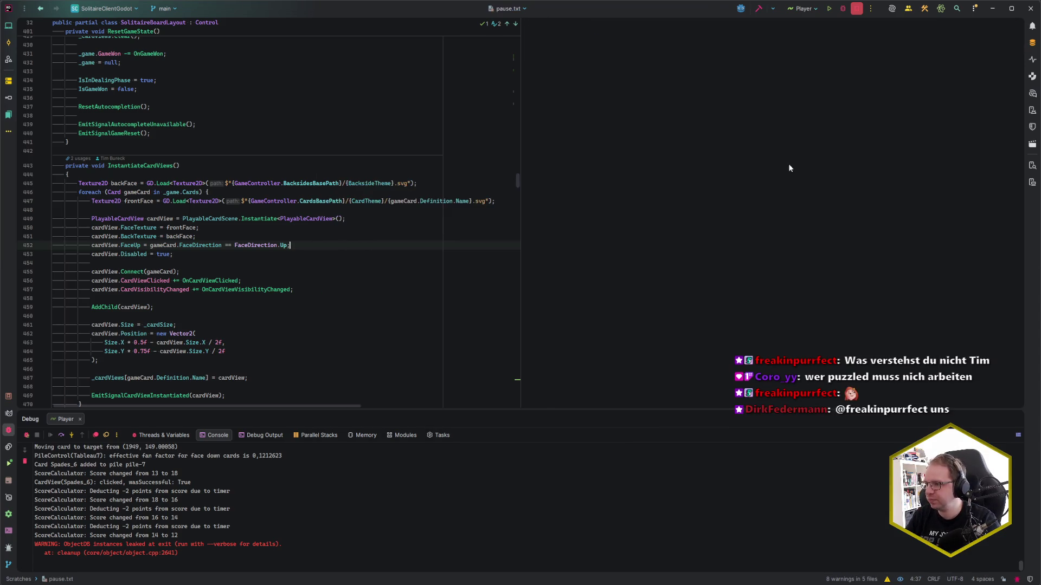
# Place the cursor at the end of the AddChild(cardView) line, then return to the browser
pyautogui.click(237, 299)
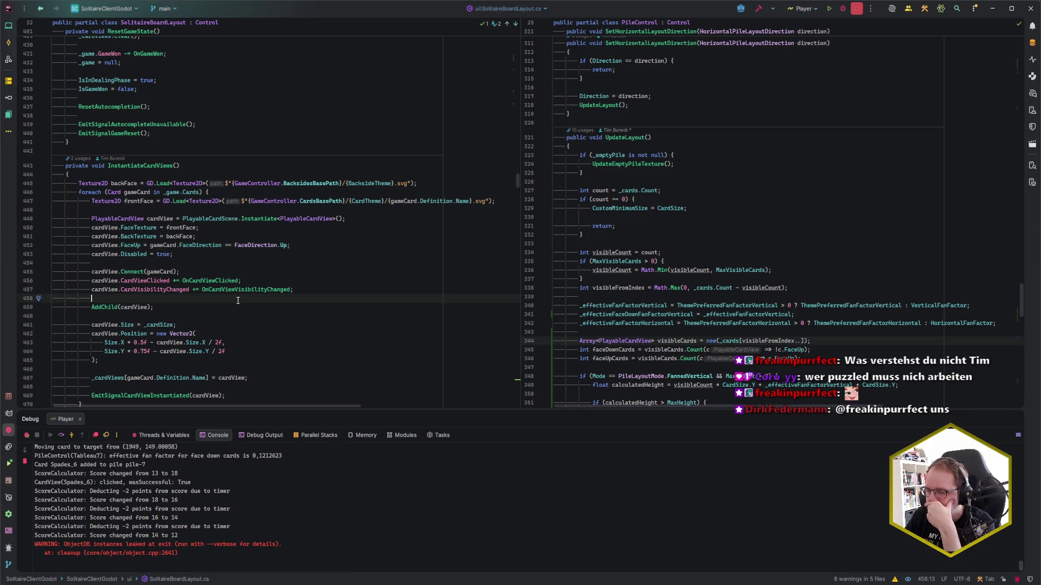
pyautogui.click(237, 307)
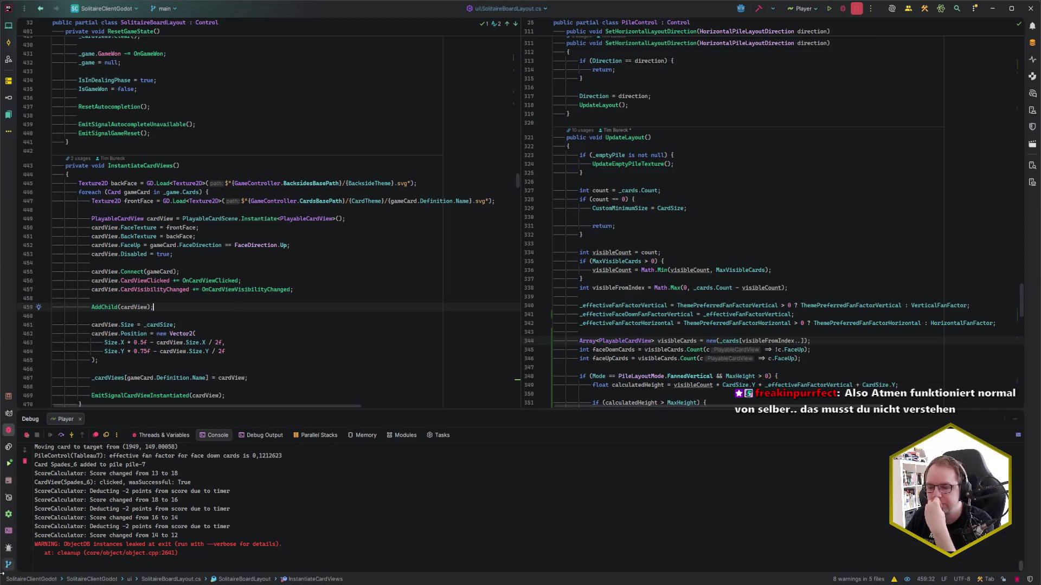
pyautogui.hotkey('alt', 'Tab')
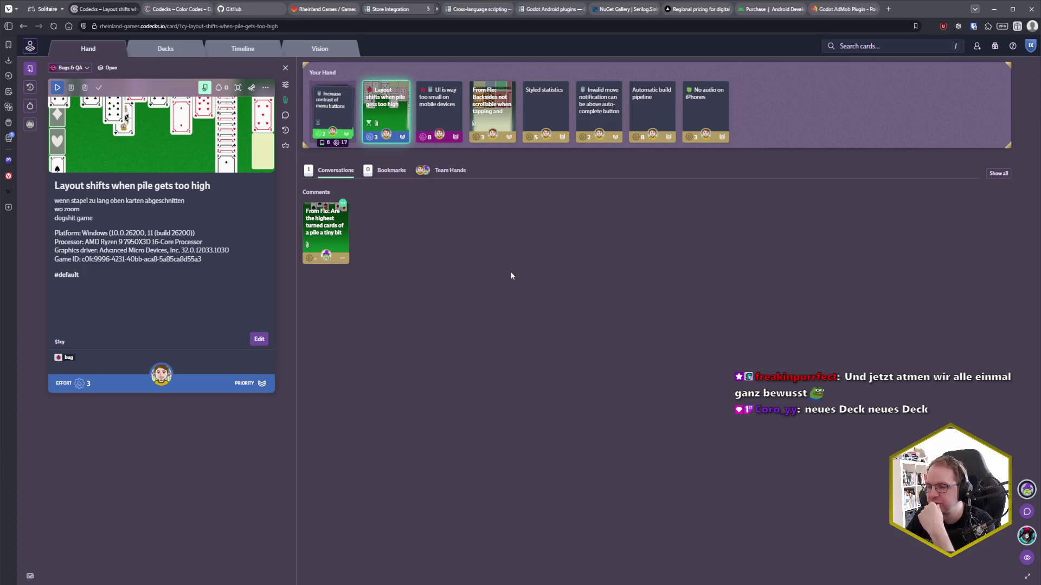
# Add the Space background unlocking and options cards from the Programming deck to the hand
pyautogui.click(158, 48)
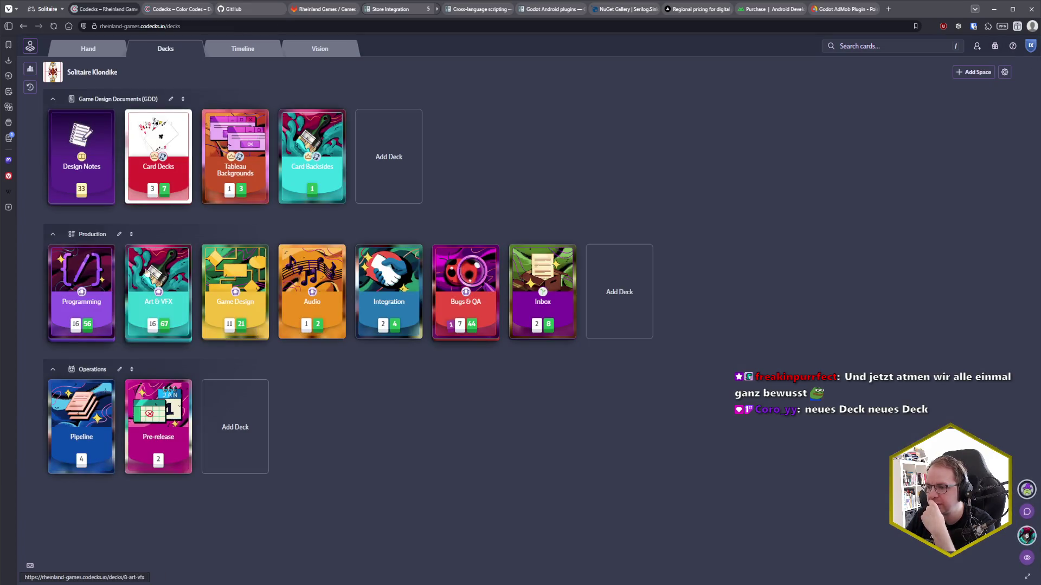
pyautogui.click(94, 317)
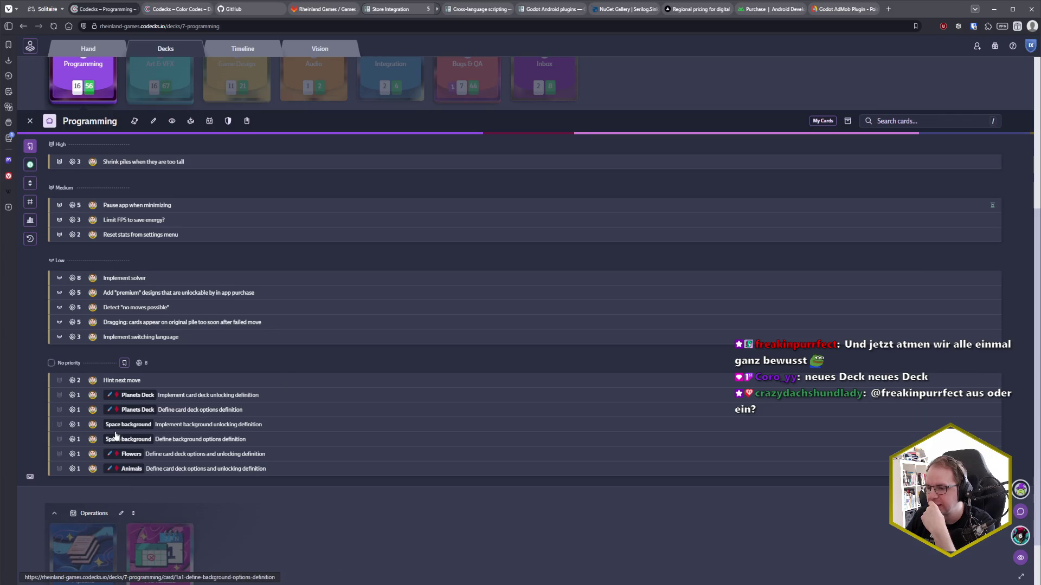
pyautogui.click(49, 425)
pyautogui.click(49, 439)
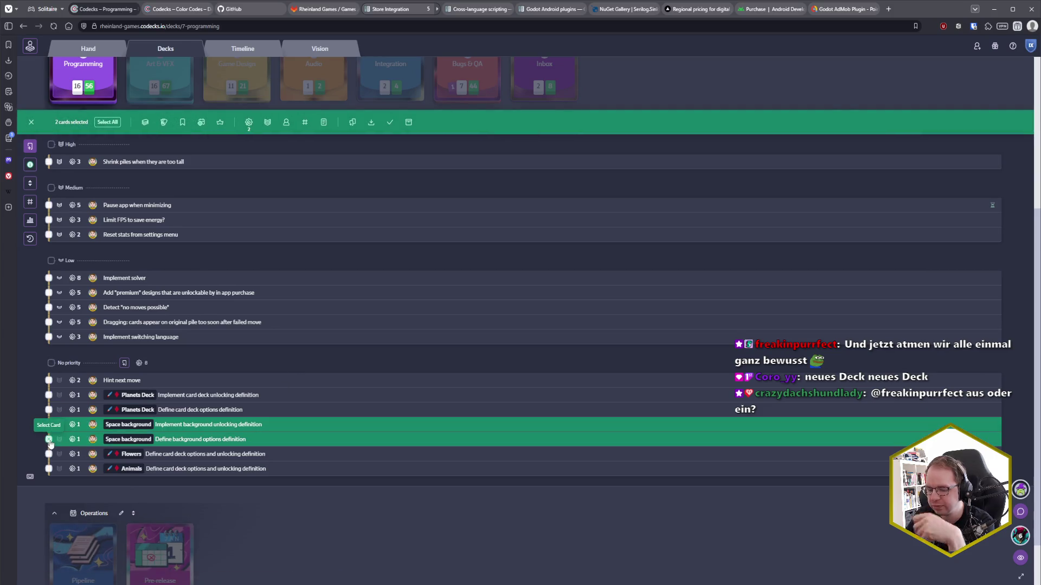
pyautogui.click(164, 122)
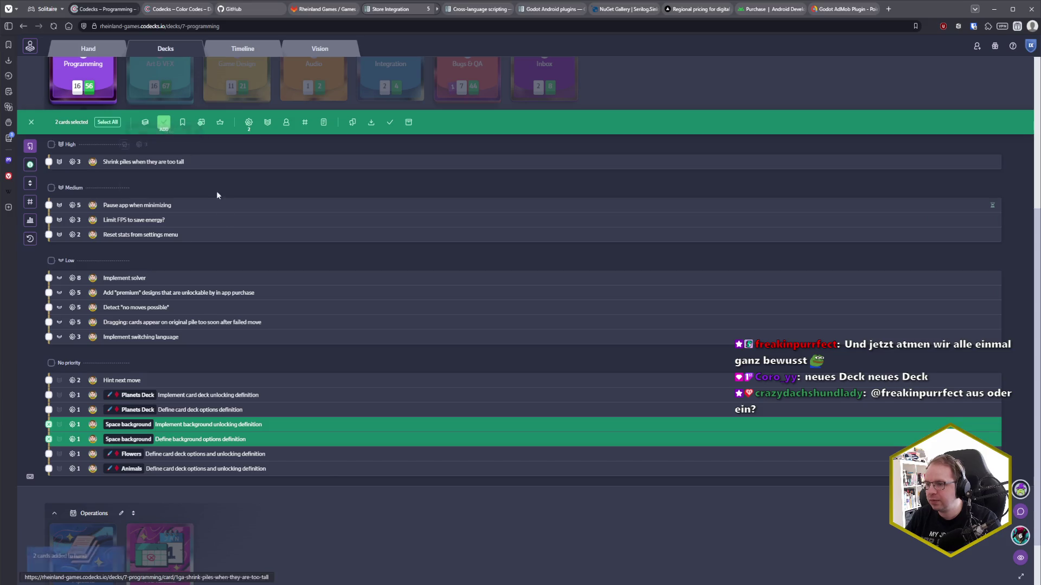
# Leave multi-card selection and reopen the 'Layout shifts when pile gets too high' card from the hand
pyautogui.click(31, 122)
pyautogui.click(86, 48)
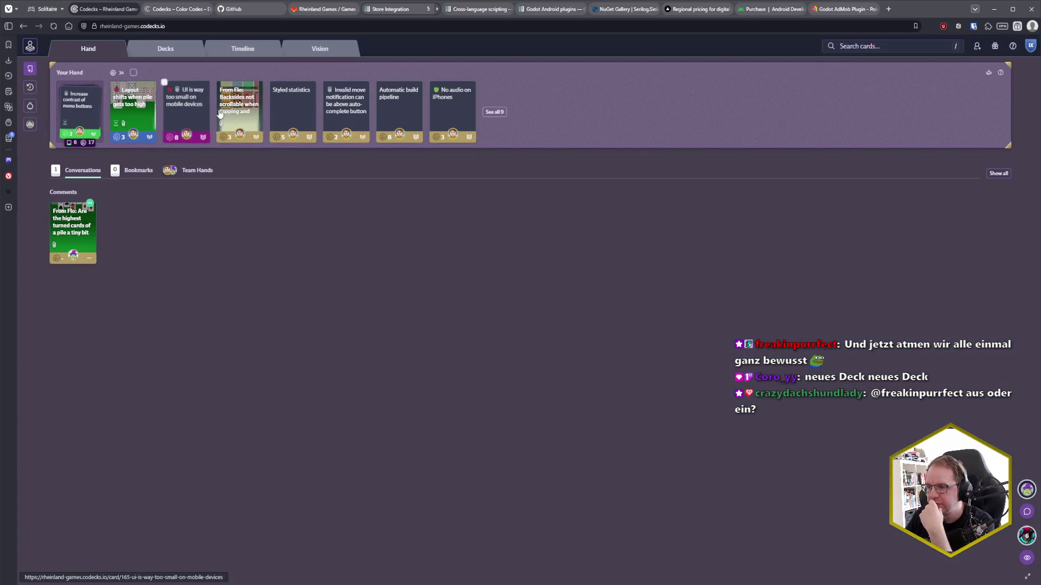
pyautogui.click(133, 106)
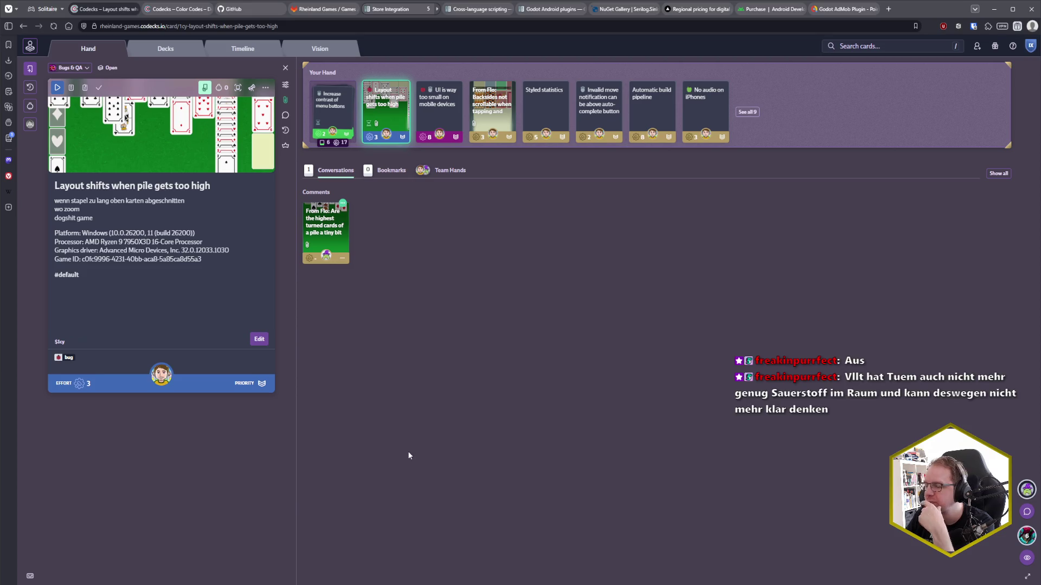
# Show Rider's Commit window of changed files with the logo folder's import files expanded
pyautogui.hotkey('alt', 'Tab')
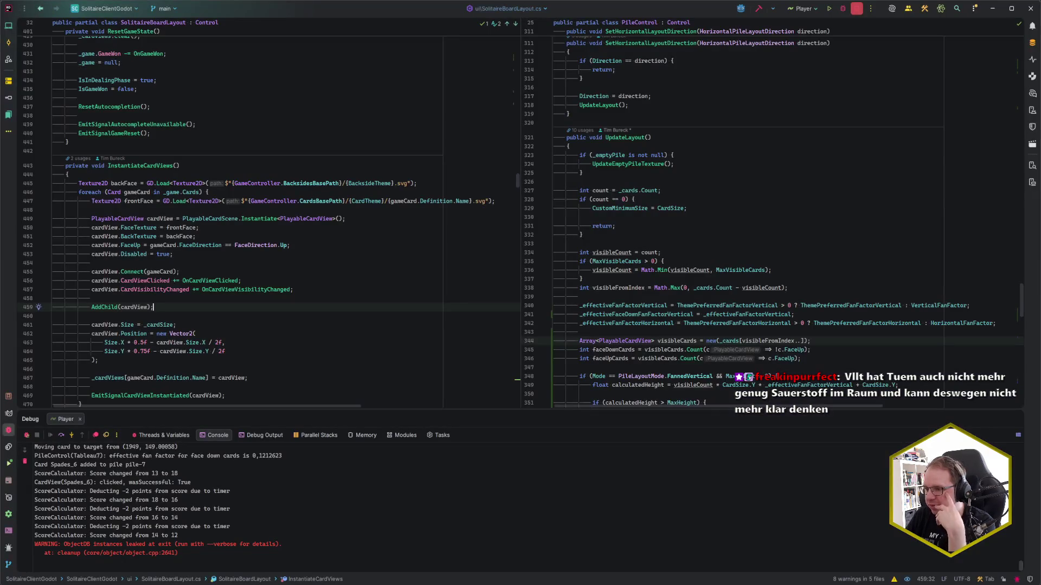
pyautogui.click(202, 307)
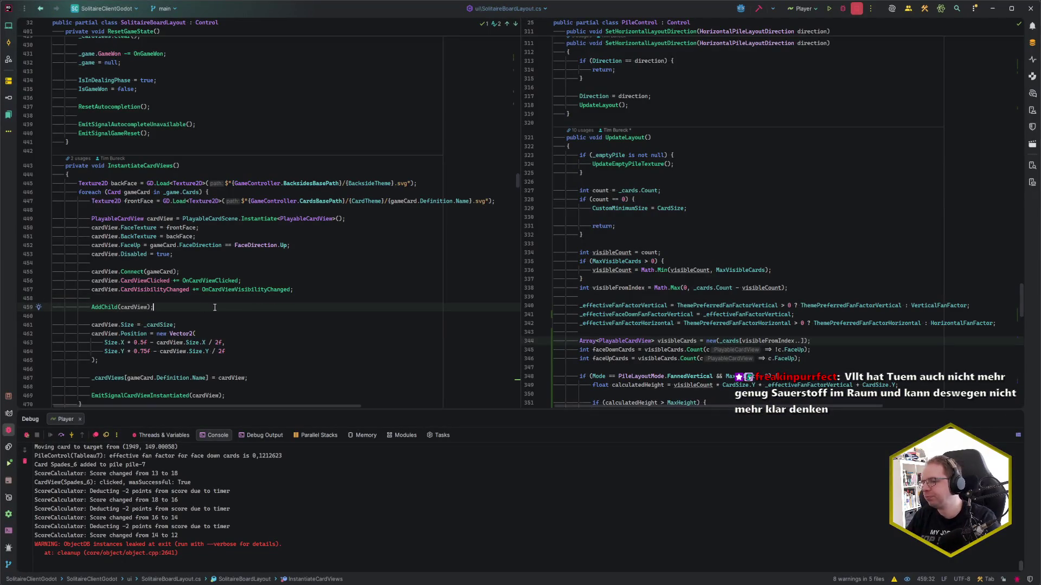
pyautogui.hotkey('alt', '1')
pyautogui.hotkey('alt', '1')
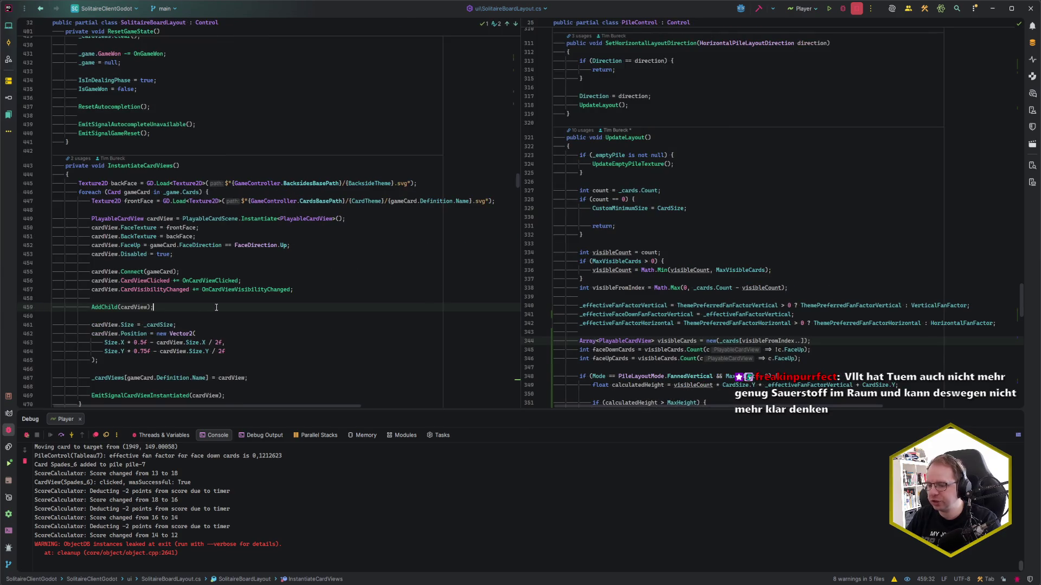
pyautogui.hotkey('alt', '0')
pyautogui.click(39, 219)
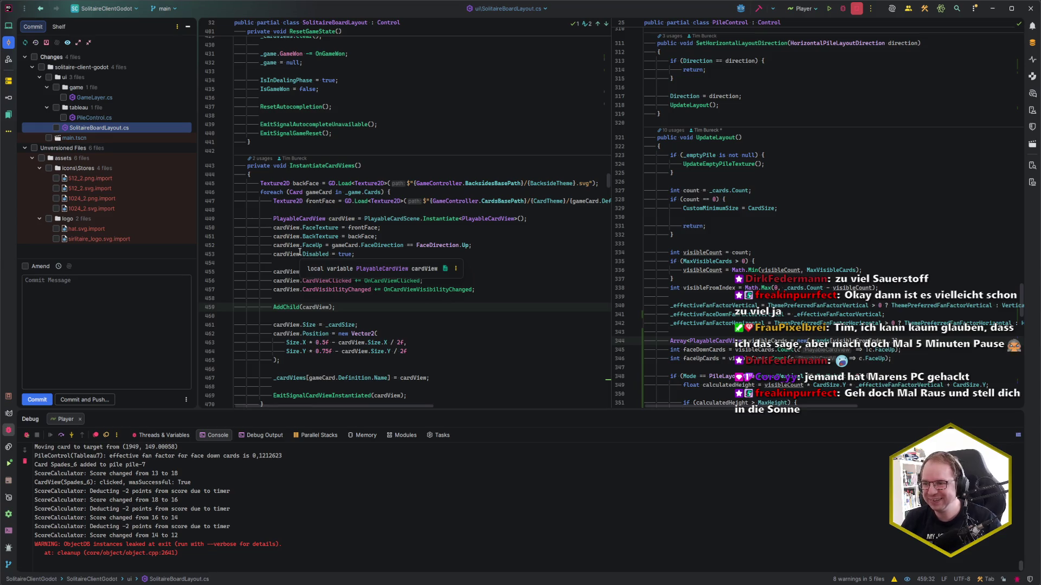
# Stage all changed files and write the message 'feat: shrink pile's face down cards when it becomes too tall'
pyautogui.click(403, 150)
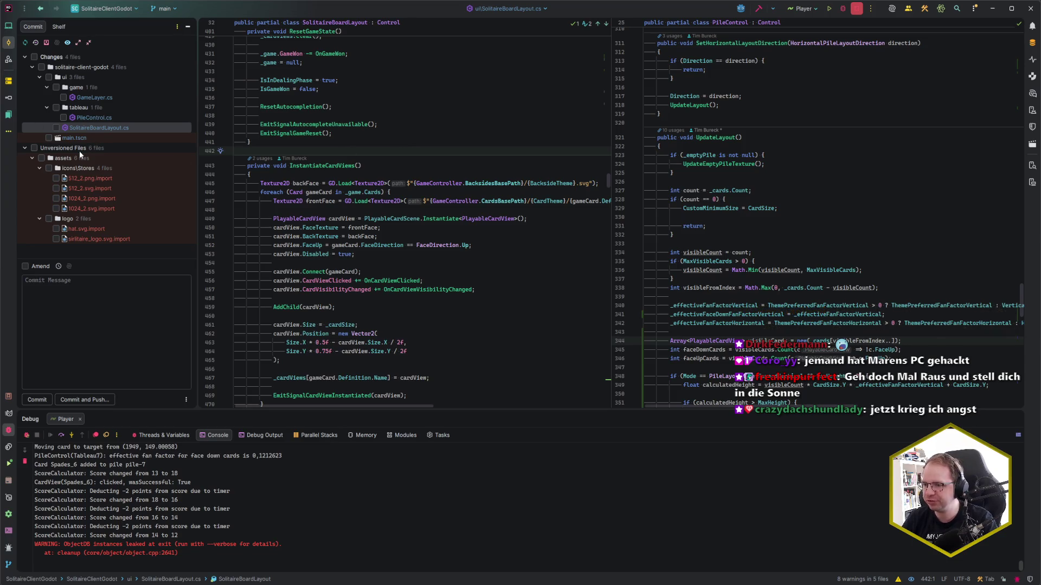
pyautogui.click(35, 57)
pyautogui.click(80, 312)
pyautogui.write('fix:')
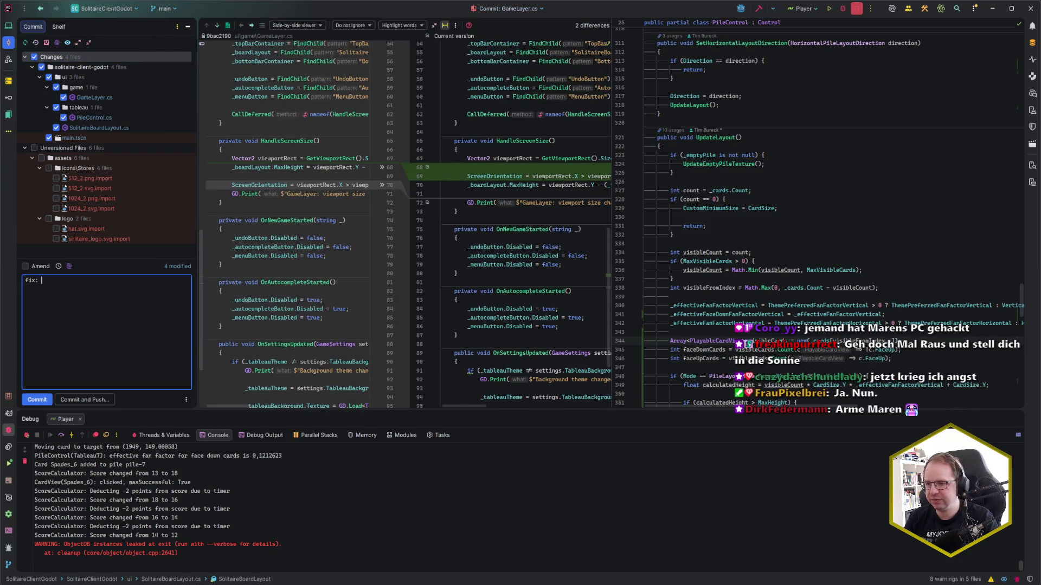
pyautogui.press('BackSpace')
pyautogui.press('BackSpace')
pyautogui.press('BackSpace')
pyautogui.write('feat: ')
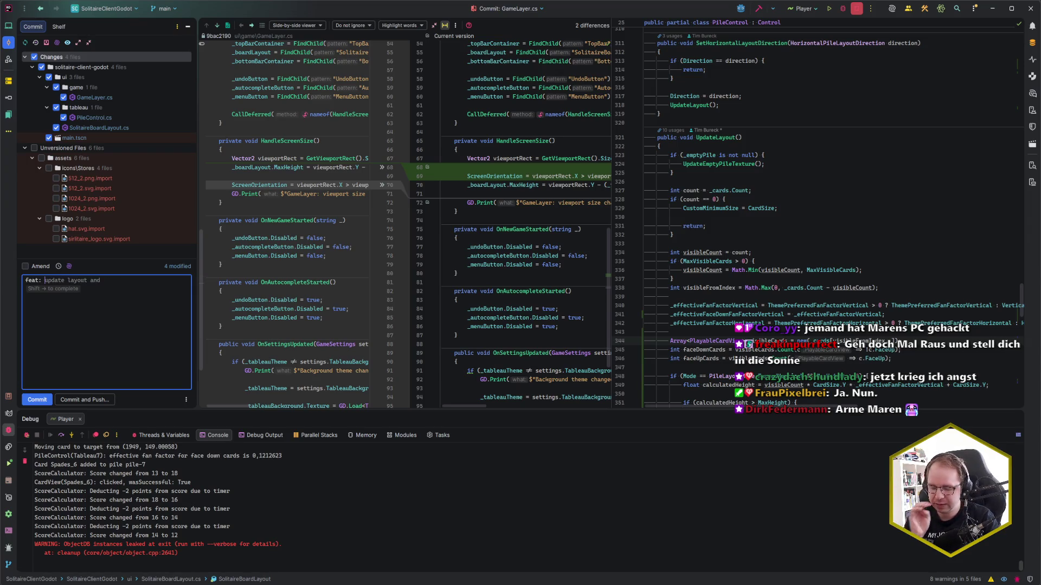
pyautogui.write('shrink p')
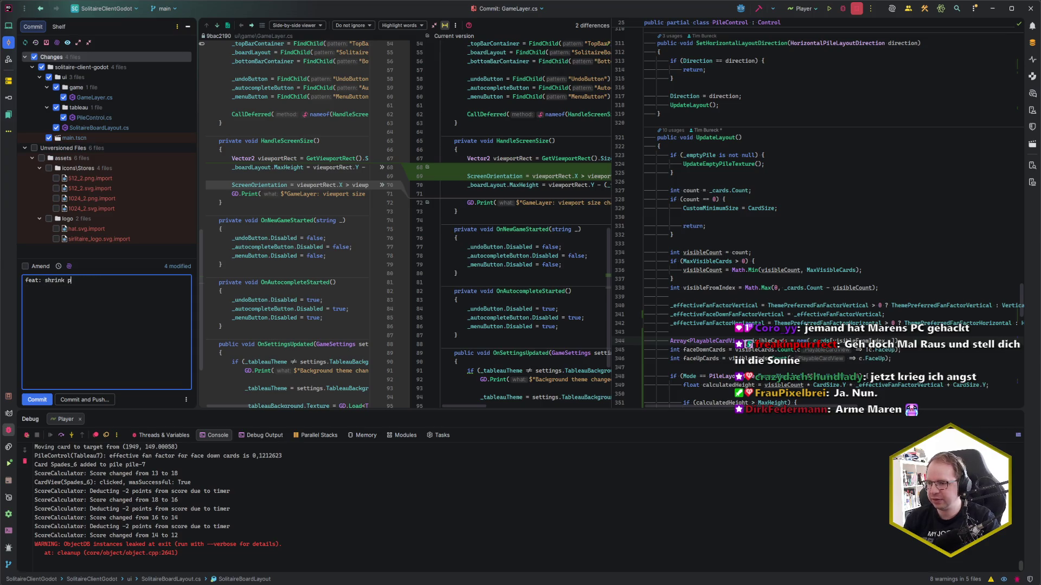
pyautogui.press('BackSpace')
pyautogui.write('face dow')
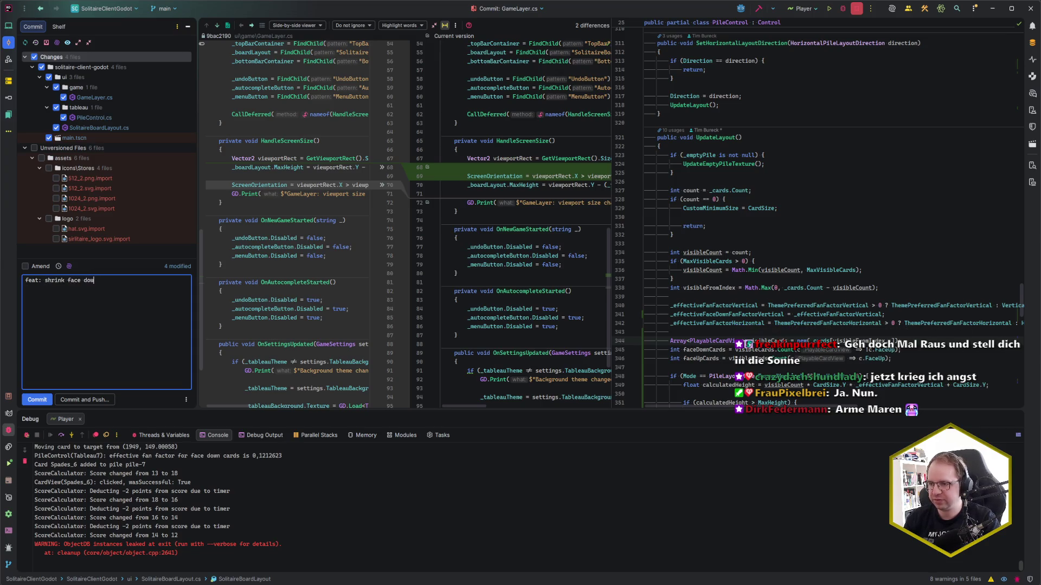
pyautogui.hotkey('ctrl', 'BackSpace')
pyautogui.hotkey('ctrl', 'BackSpace')
pyautogui.hotkey('ctrl', 'BackSpace')
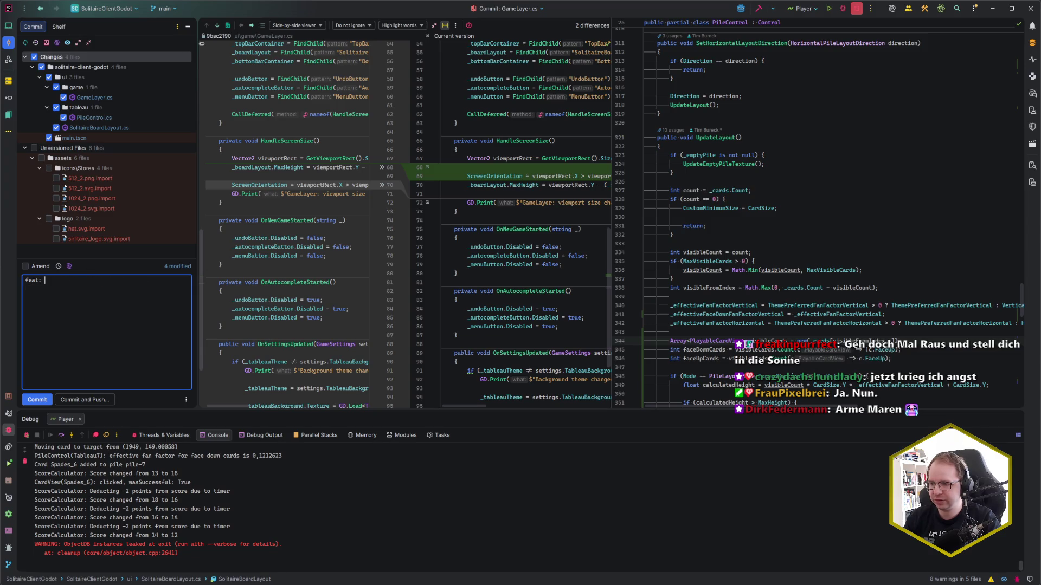
pyautogui.write('shrink pile')
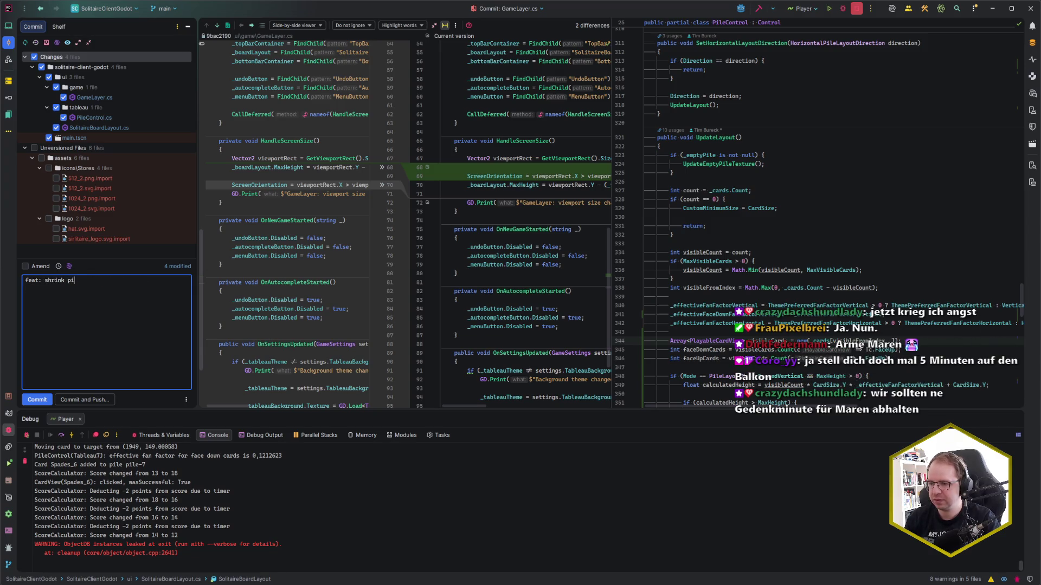
pyautogui.press('BackSpace')
pyautogui.write("'s f")
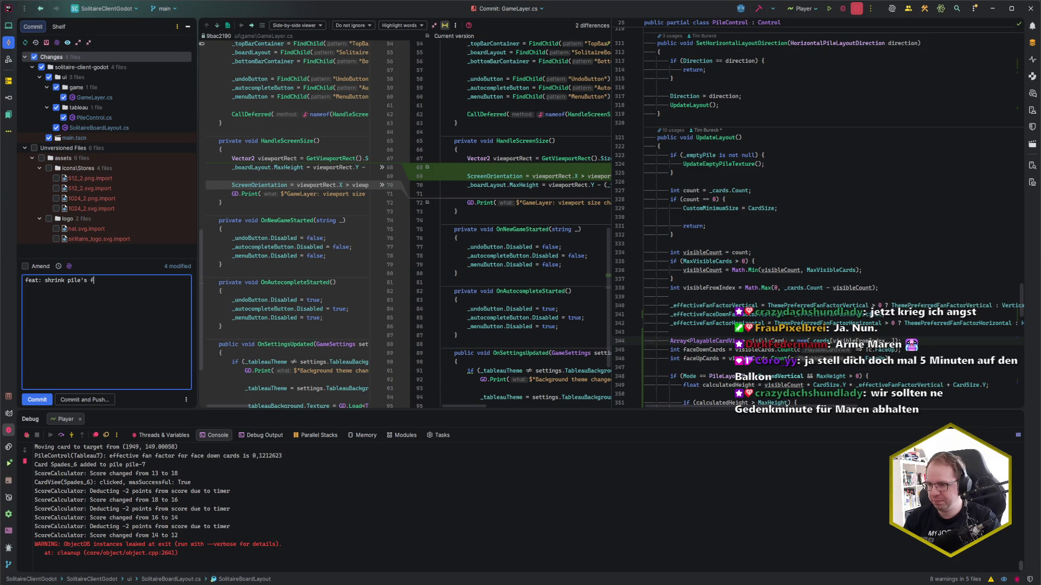
pyautogui.write('ace down cards wh')
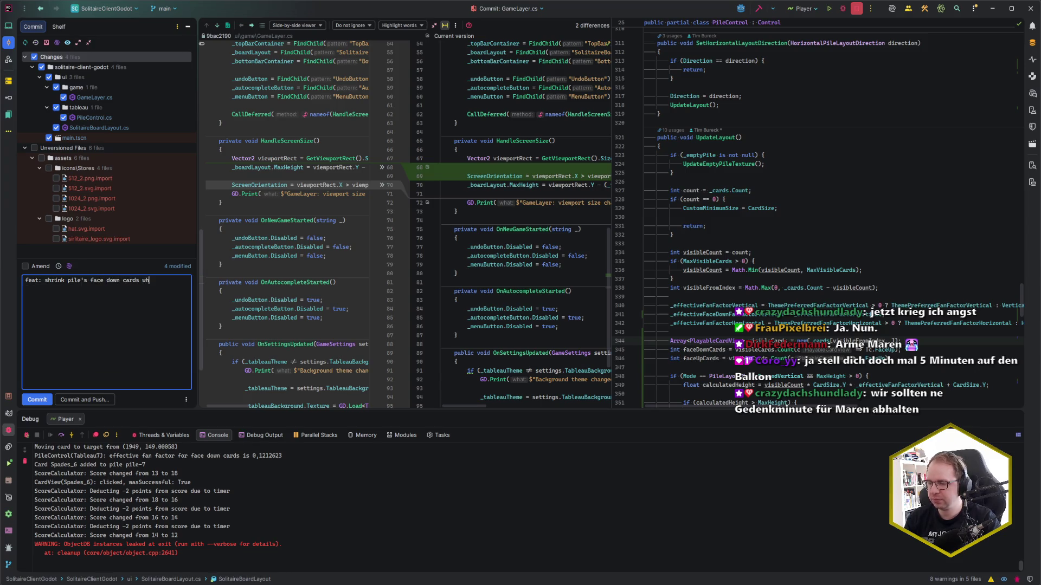
pyautogui.write('en it becom')
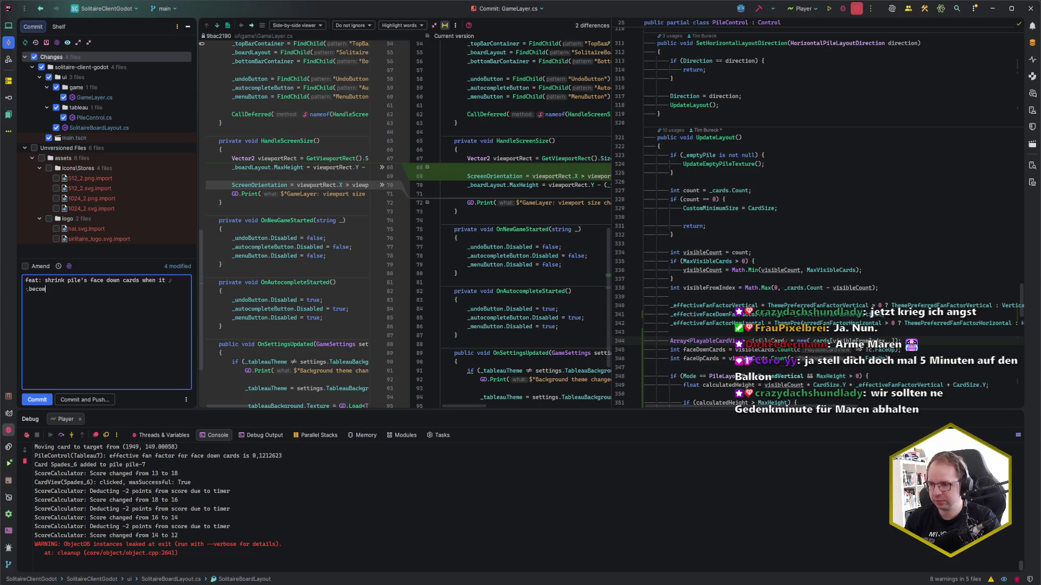
pyautogui.write('es too tall')
# Add a 'Refs: $1cy' line with the Codecks card id and commit
pyautogui.press('Return')
pyautogui.press('Return')
pyautogui.write('Refs')
pyautogui.hotkey('alt', 'Tab')
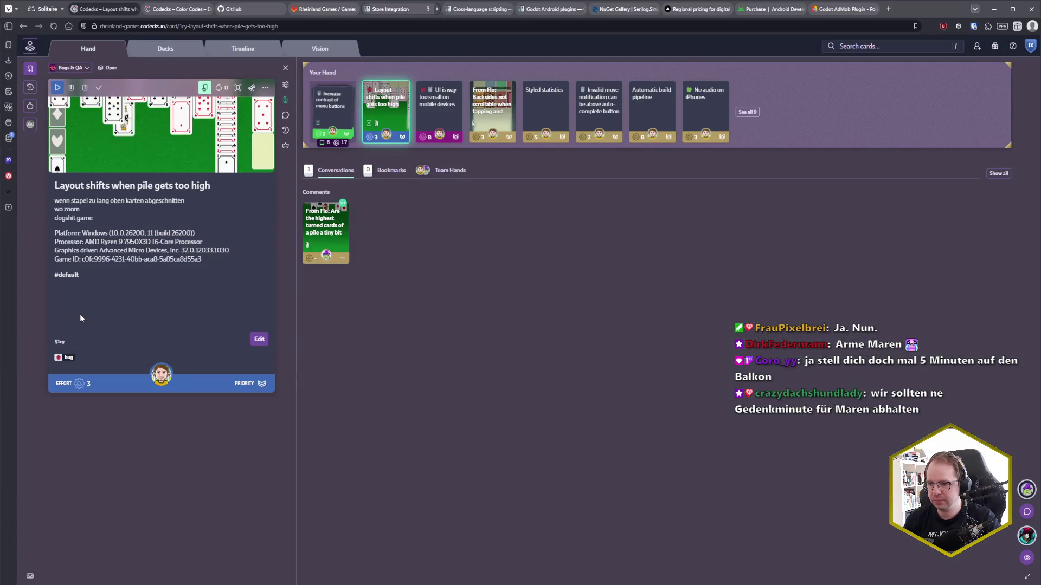
pyautogui.hotkey('alt', 'Tab')
pyautogui.write(': $1cy')
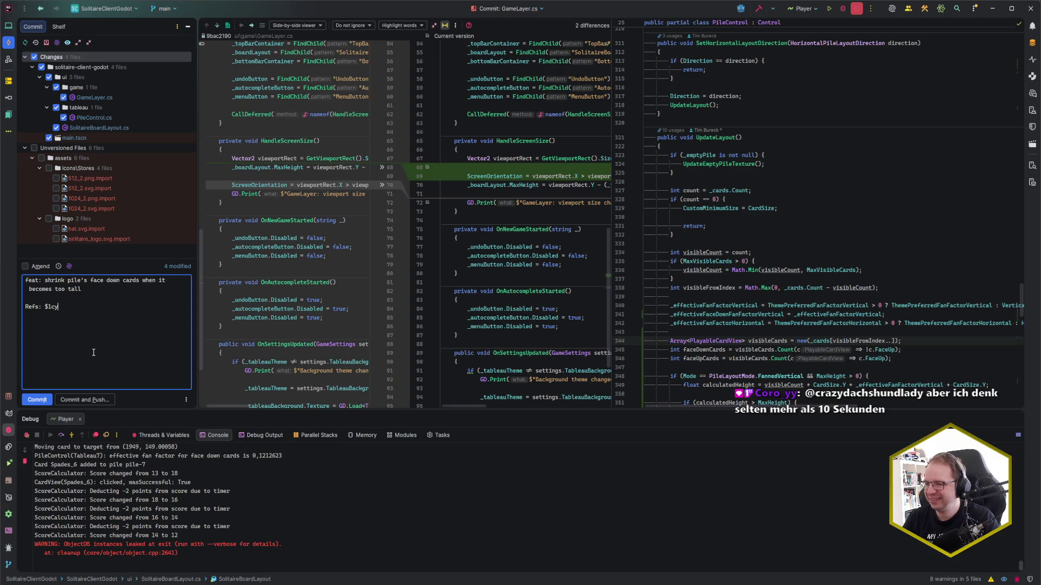
pyautogui.hotkey('ctrl', 'Return')
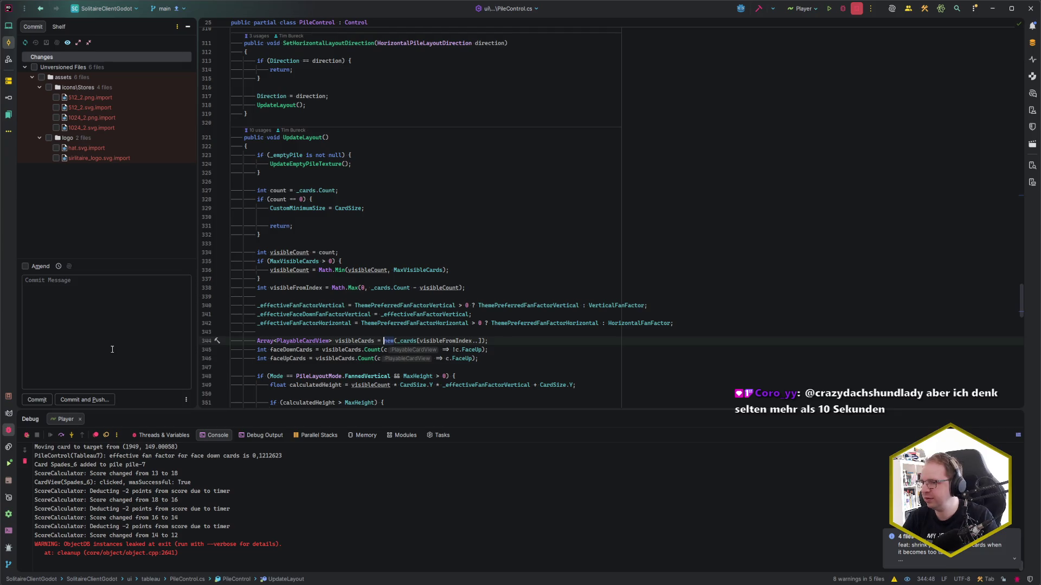
# Update the project from the remote and push the new commit to origin main
pyautogui.hotkey('ctrl', 't')
pyautogui.press('Return')
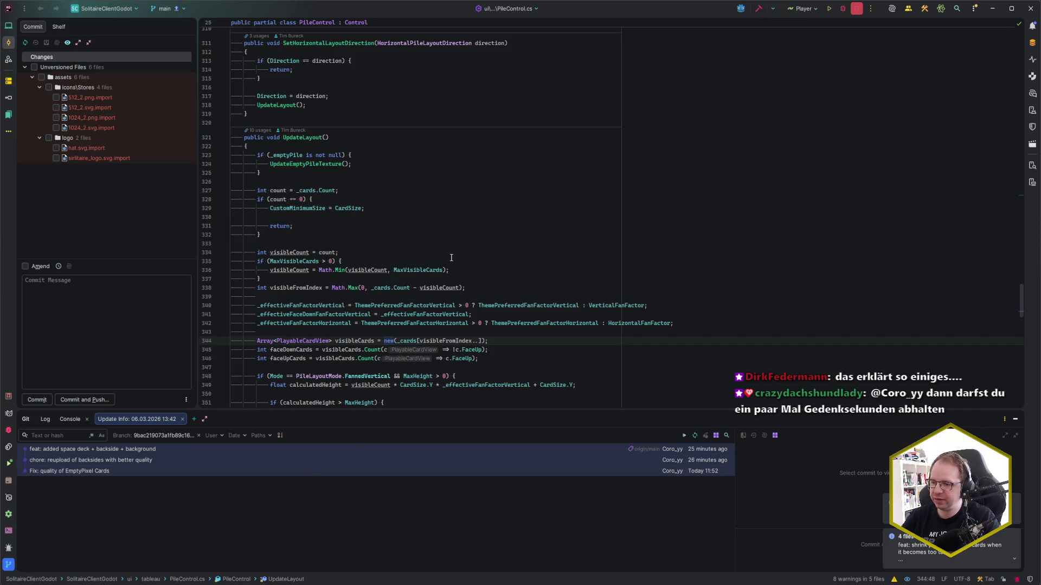
pyautogui.hotkey('ctrl', 'shift', 'k')
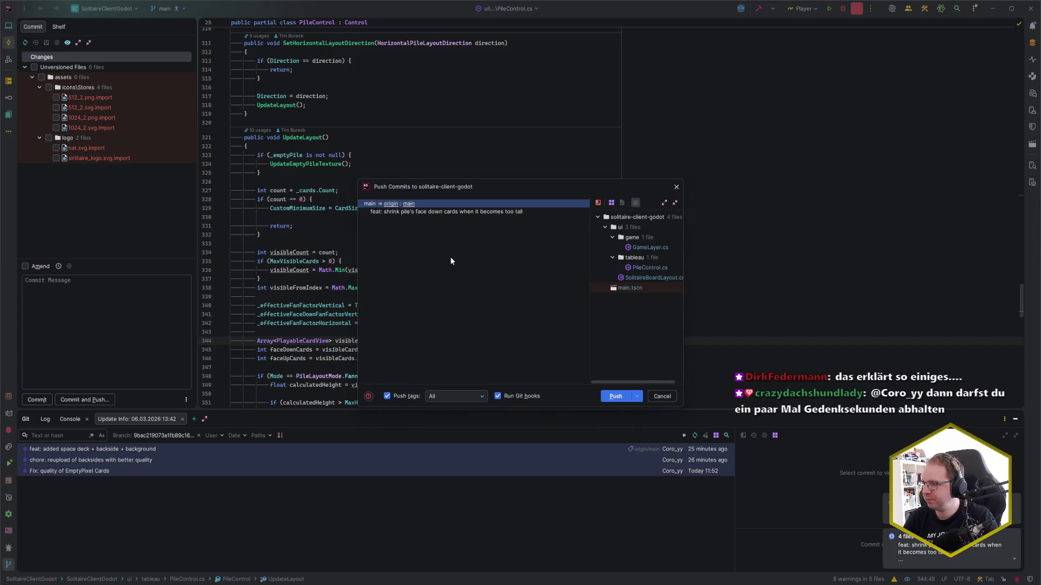
pyautogui.press('Return')
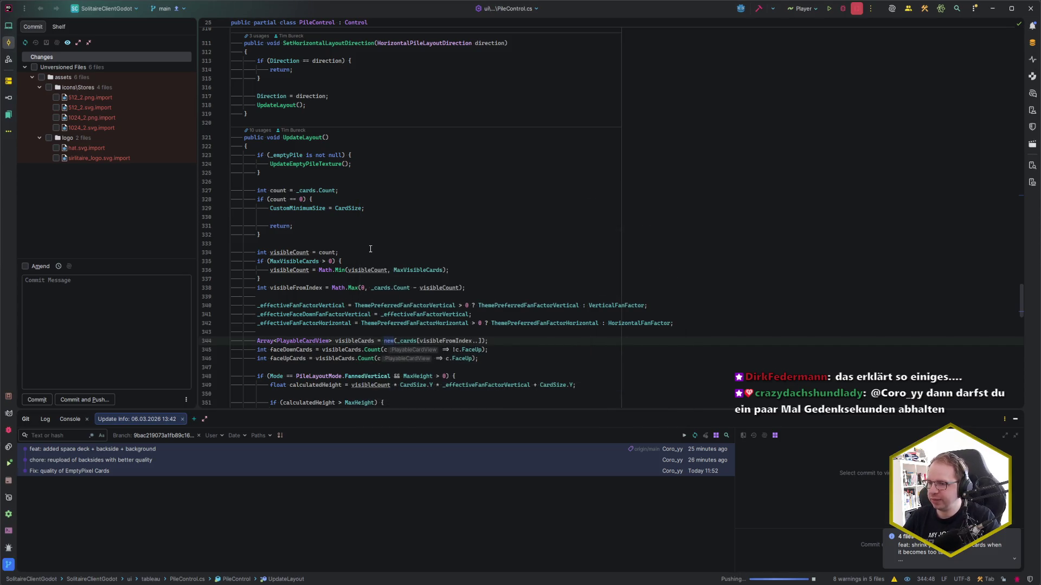
pyautogui.click(349, 249)
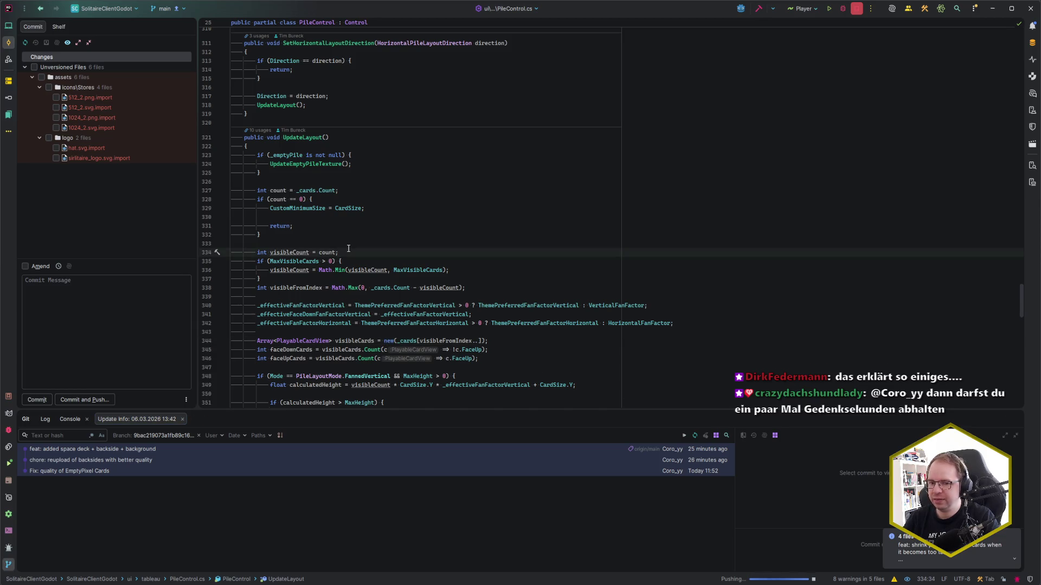
pyautogui.click(342, 242)
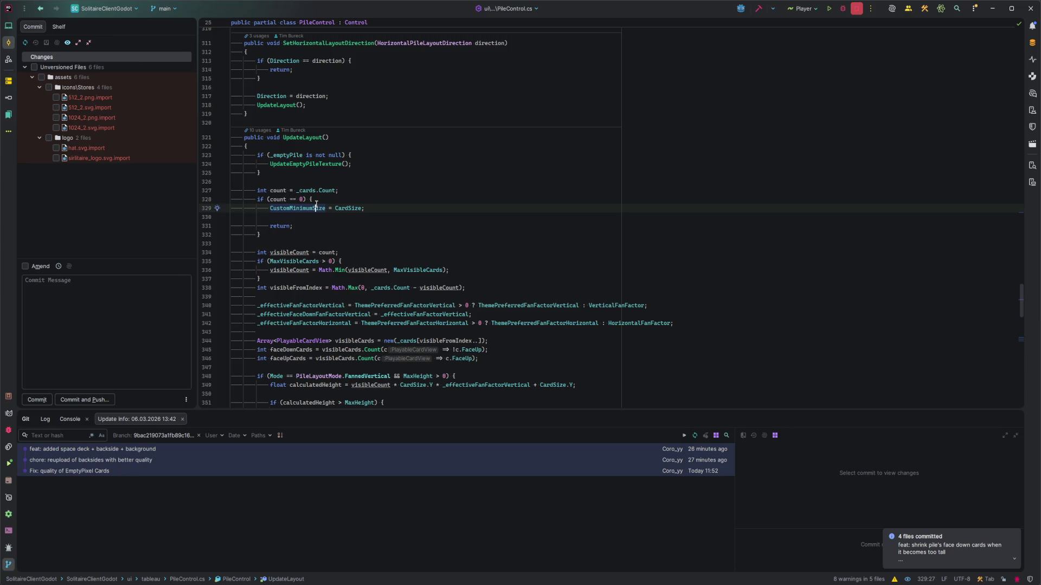
# Open pause.txt and add a bracketed note after 'Kurze Pause!' saying who ordered the break
pyautogui.hotkey('ctrl', 'e')
pyautogui.press('Down')
pyautogui.press('Return')
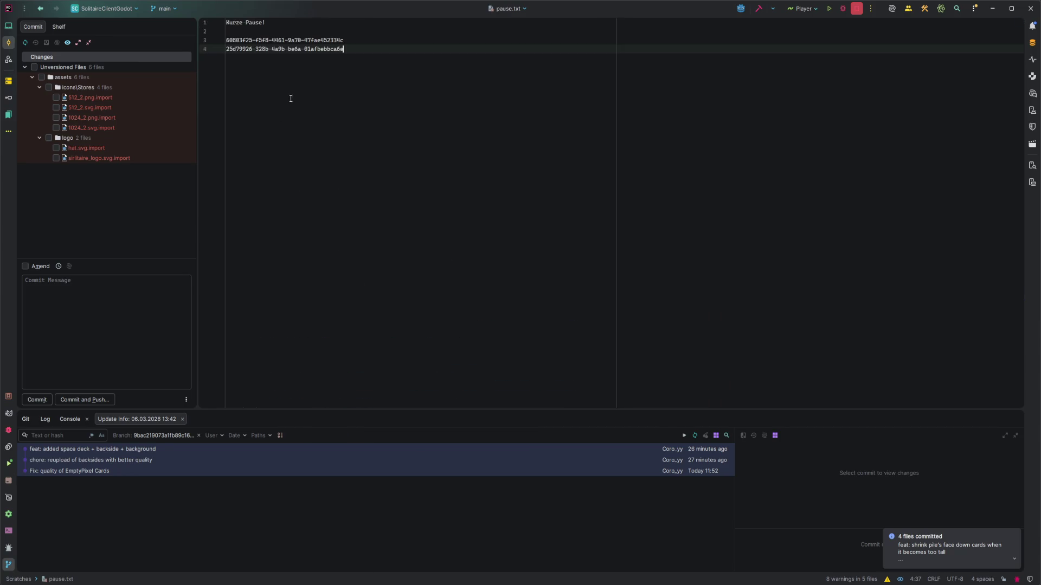
pyautogui.keyDown('ctrl'); pyautogui.scroll(3, 291, 97); pyautogui.keyUp('ctrl')
pyautogui.click(398, 30)
pyautogui.write('(')
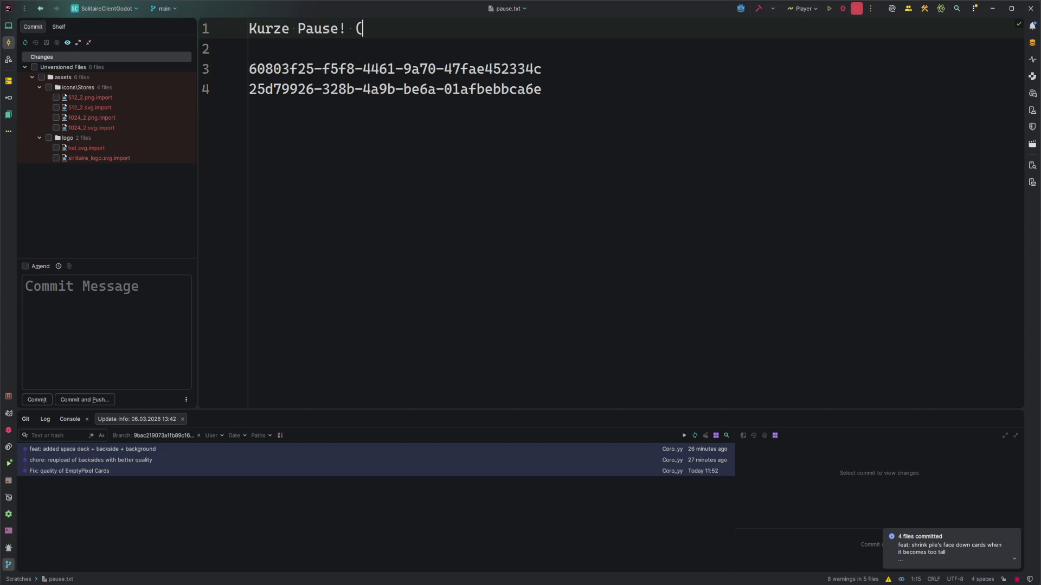
pyautogui.write('von Maren (')
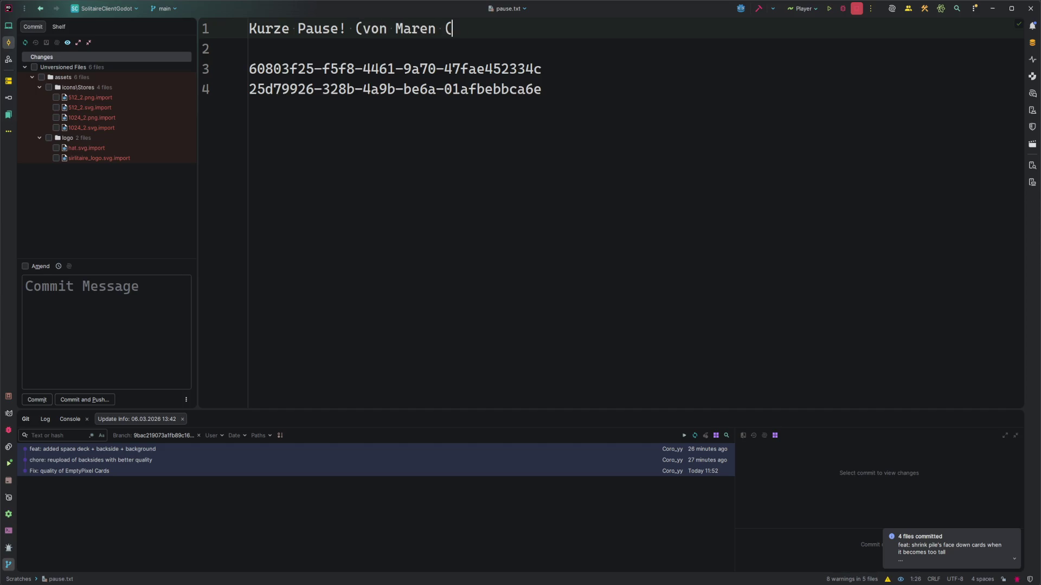
pyautogui.write('oder so) angeordnet!)')
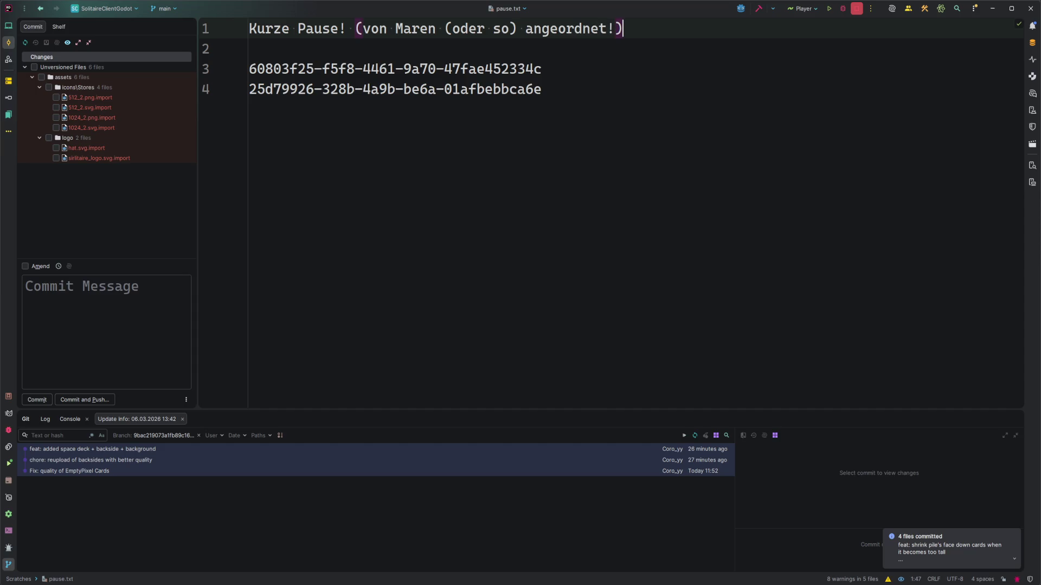
pyautogui.hotkey('shift', 'Home')
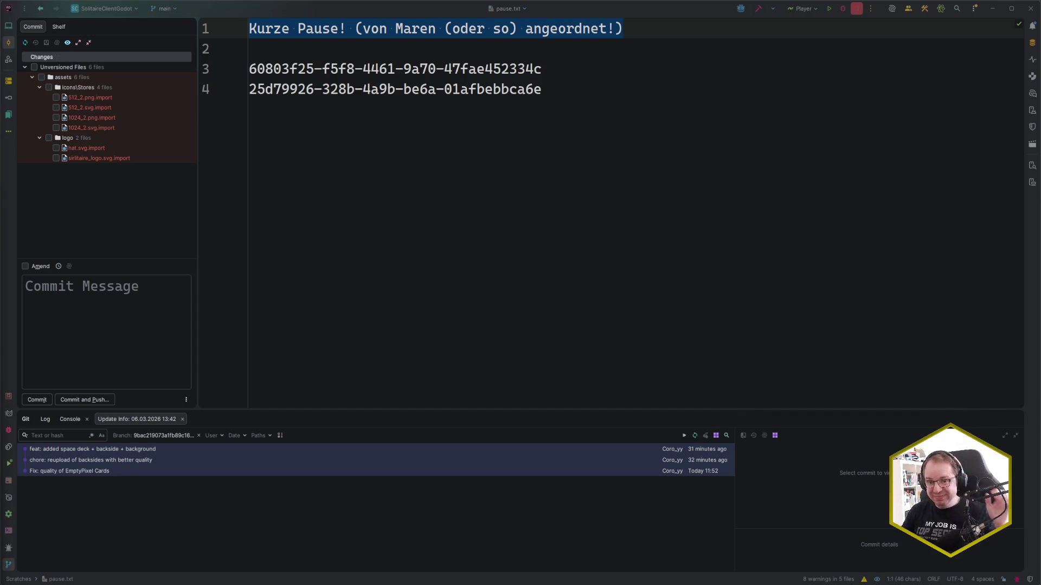
# Clear the selection on line 1 of pause.txt
pyautogui.click(574, 182)
# Reset the pause.txt editor font back to the default 14pt size
pyautogui.keyDown('ctrl'); pyautogui.scroll(-10, 646, 230); pyautogui.keyUp('ctrl')
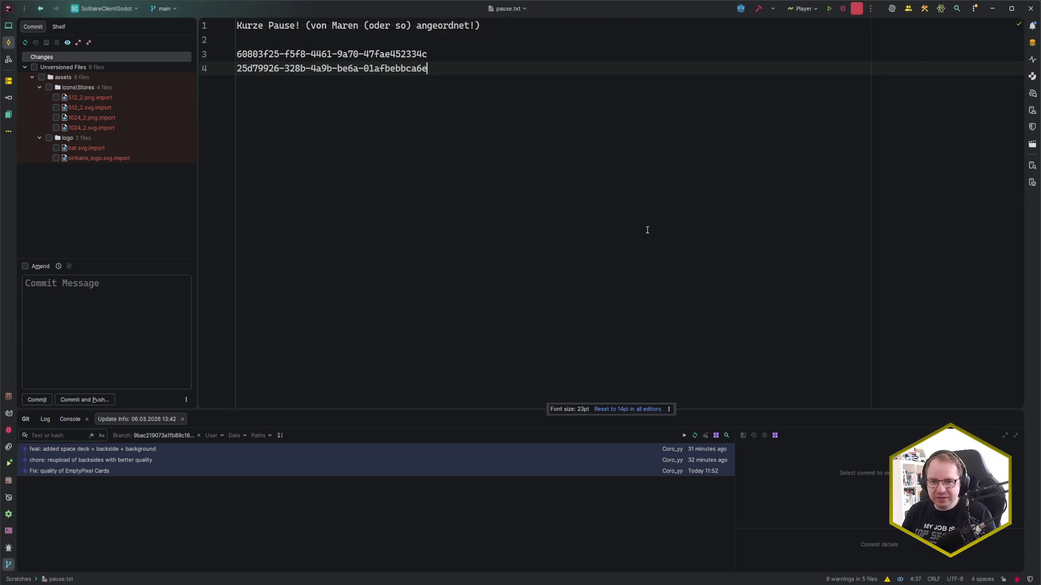
pyautogui.click(615, 410)
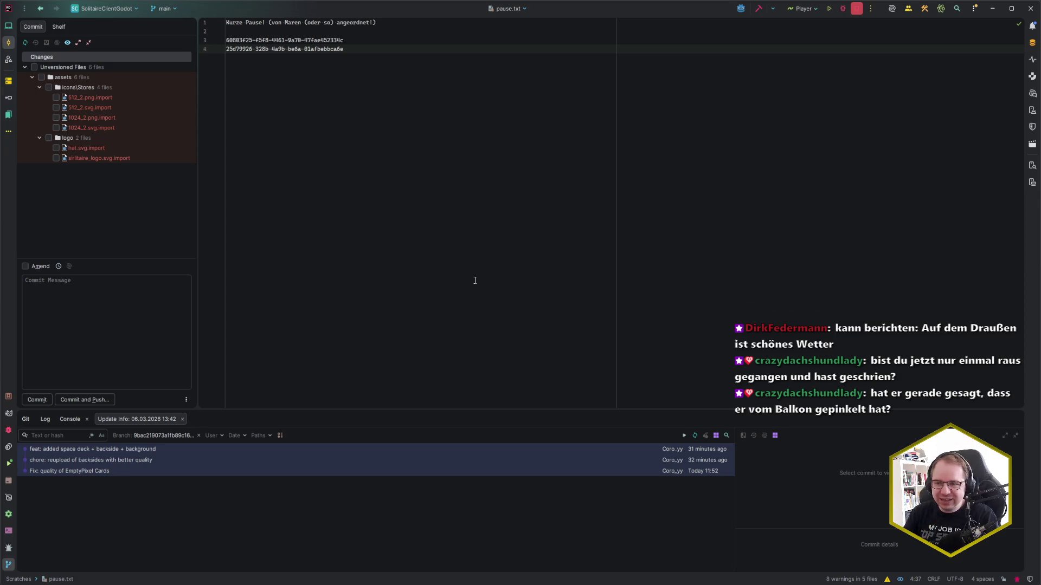
pyautogui.hotkey('ctrl', 'e')
pyautogui.press('Escape')
# Trim line 1 back to just 'Kurze Pause!' and return to the Codecks card in the browser
pyautogui.press('Up')
pyautogui.press('Up')
pyautogui.press('Up')
pyautogui.hotkey('ctrl', 'Left')
pyautogui.hotkey('ctrl', 'Left')
pyautogui.hotkey('ctrl', 'Left')
pyautogui.hotkey('shift', 'End')
pyautogui.press('BackSpace')
pyautogui.press('Down')
pyautogui.press('Down')
pyautogui.press('Down')
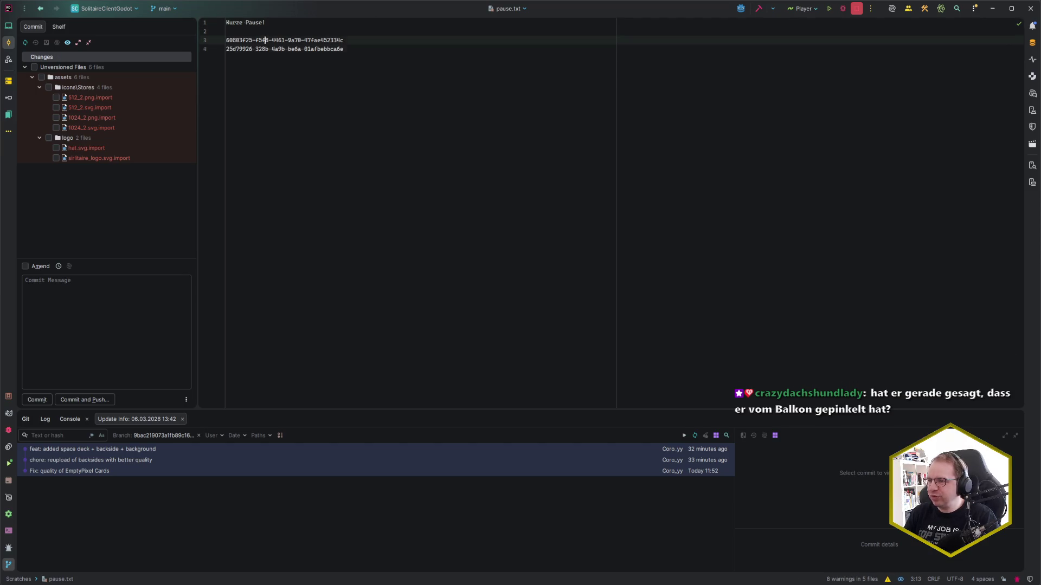
pyautogui.press('End')
pyautogui.hotkey('ctrl', 'e')
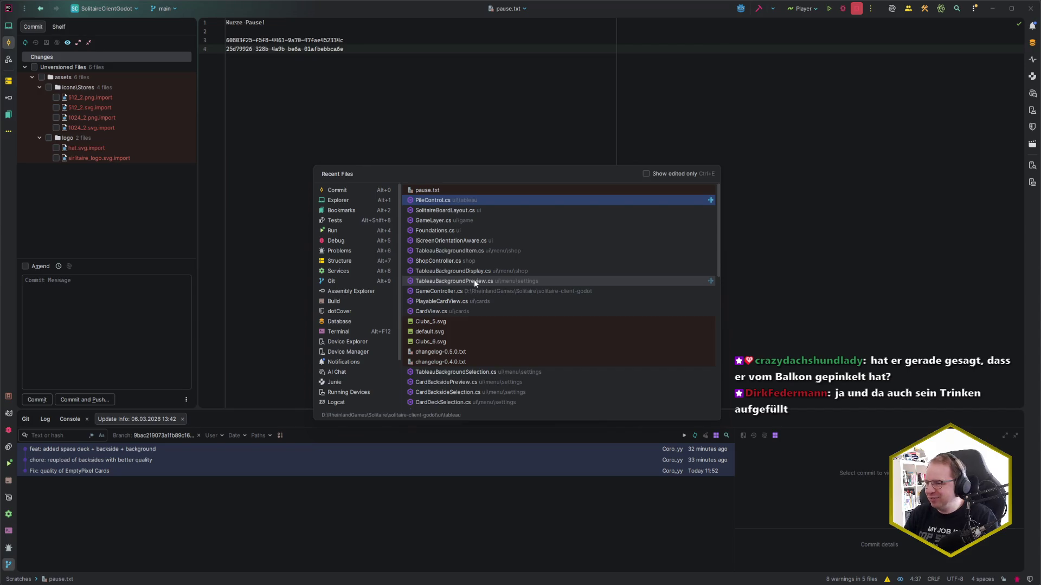
pyautogui.press('Escape')
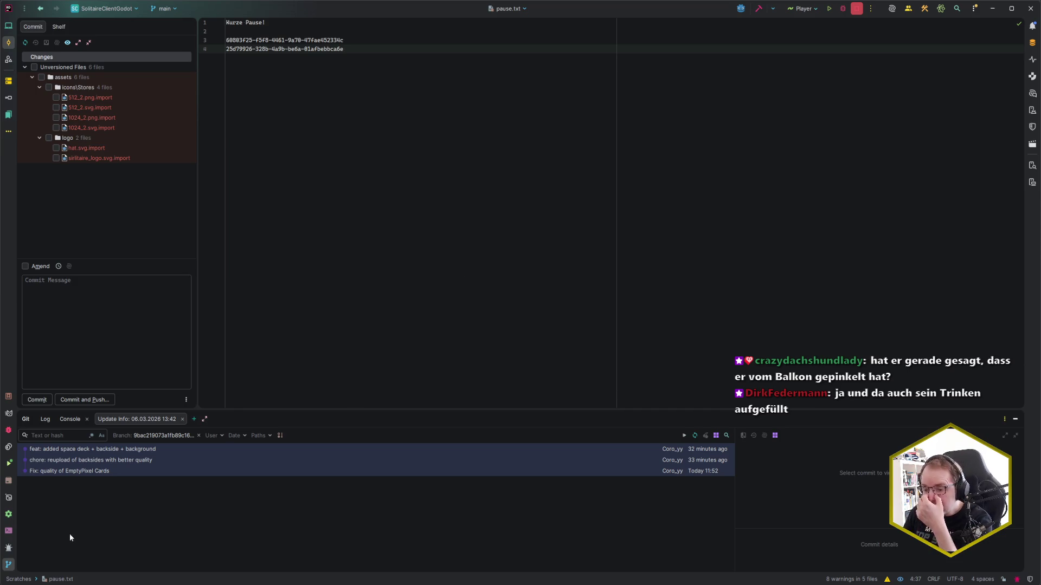
pyautogui.hotkey('alt', 'Tab')
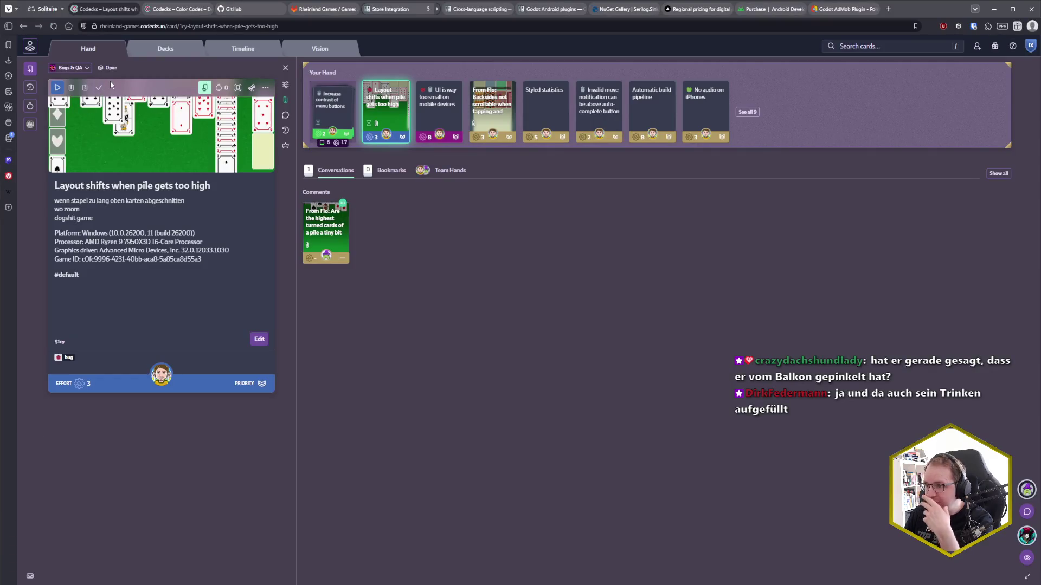
# Mark the layout shift card done and review the Shrink piles card in the Programming deck
pyautogui.click(99, 88)
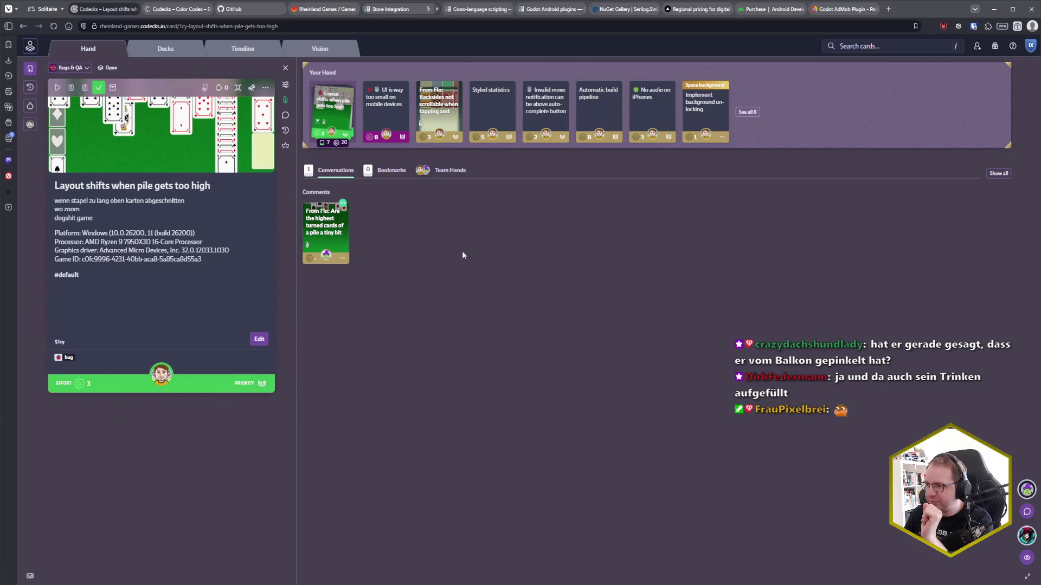
pyautogui.click(166, 48)
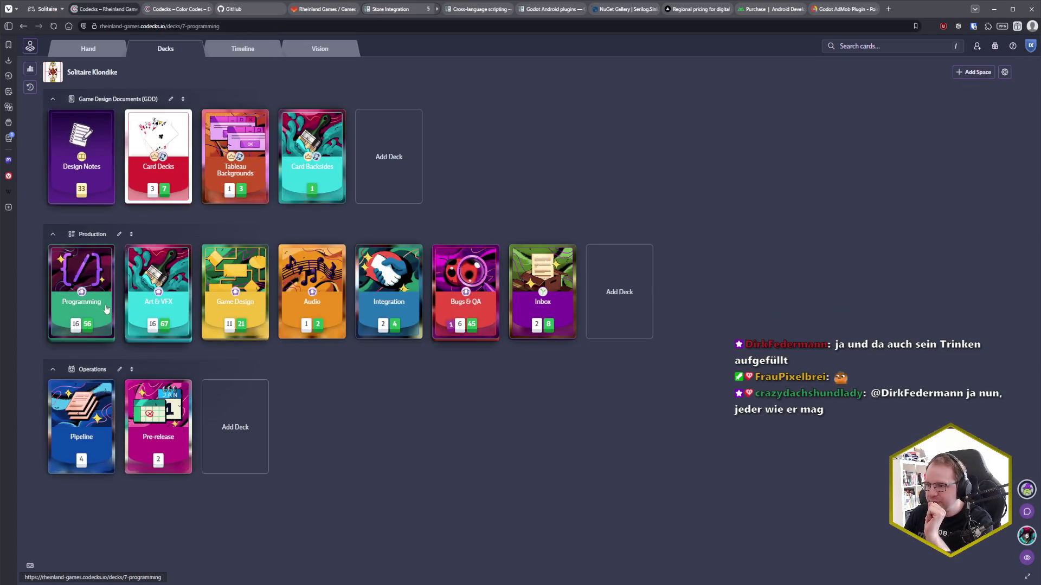
pyautogui.click(107, 309)
pyautogui.click(172, 163)
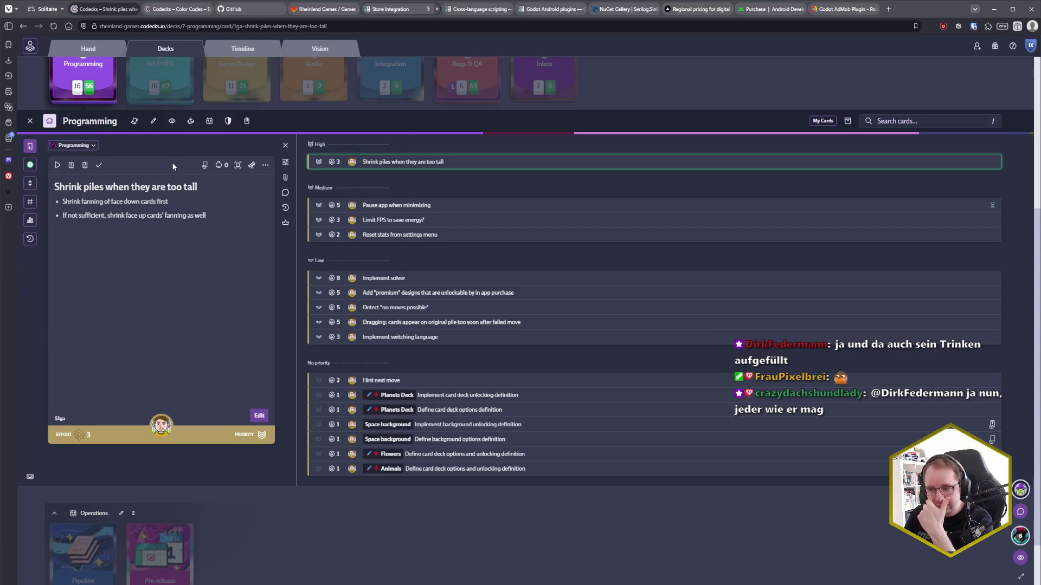
pyautogui.press('Escape')
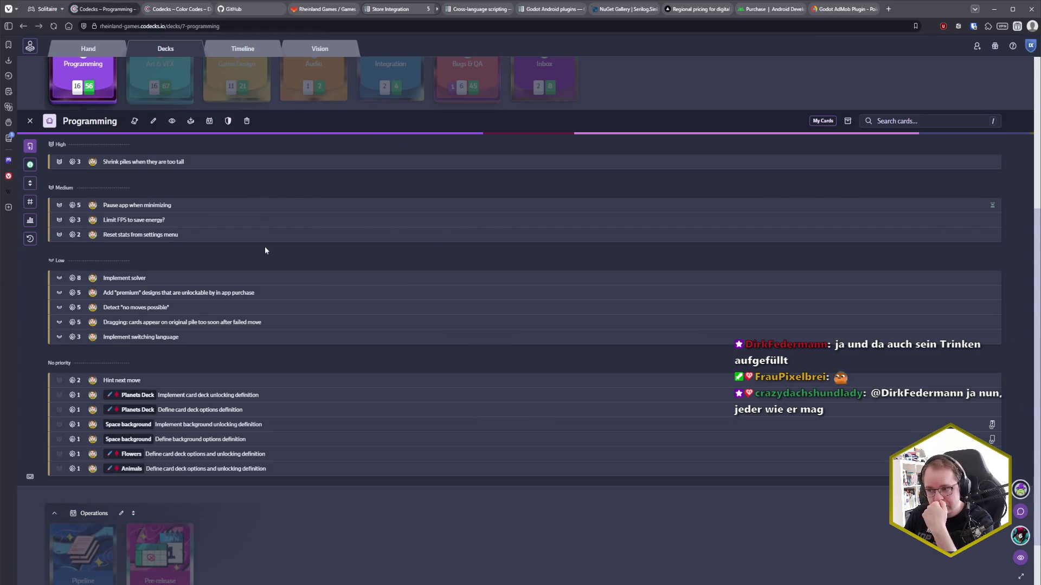
pyautogui.press('Escape')
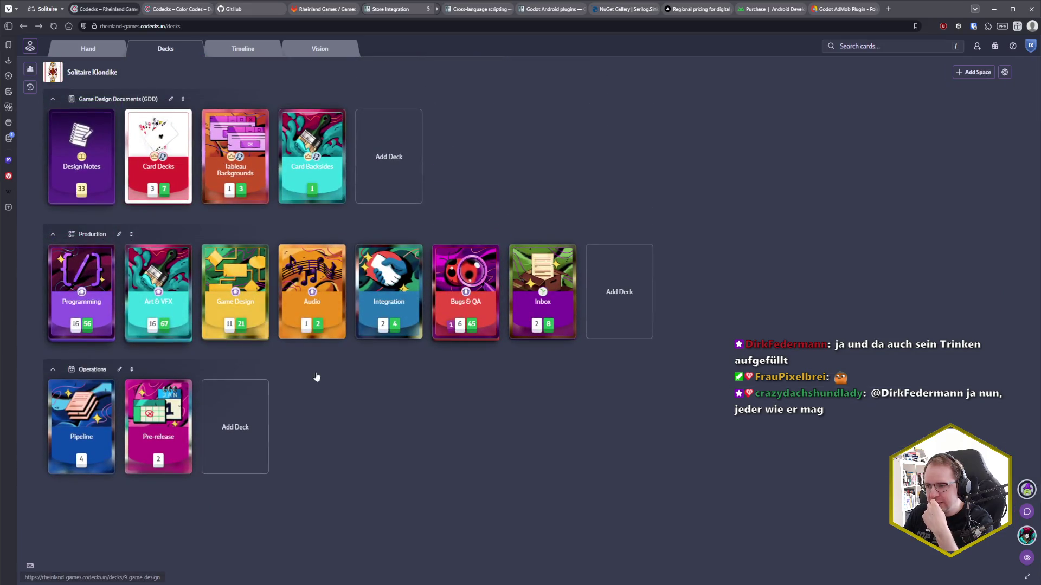
# Open the Implement background unlocking definition card from the full eight-card hand
pyautogui.click(86, 52)
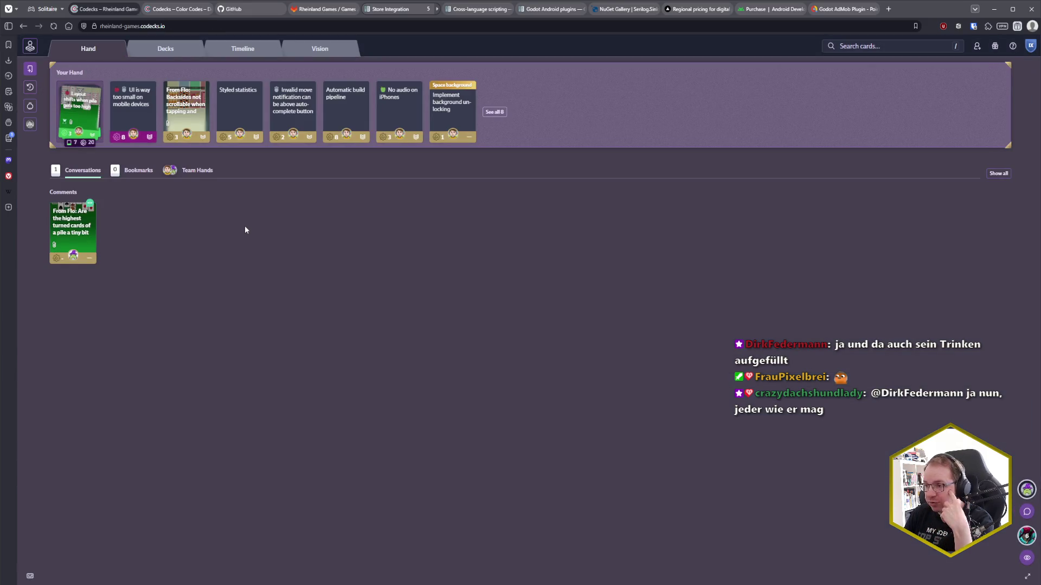
pyautogui.click(494, 112)
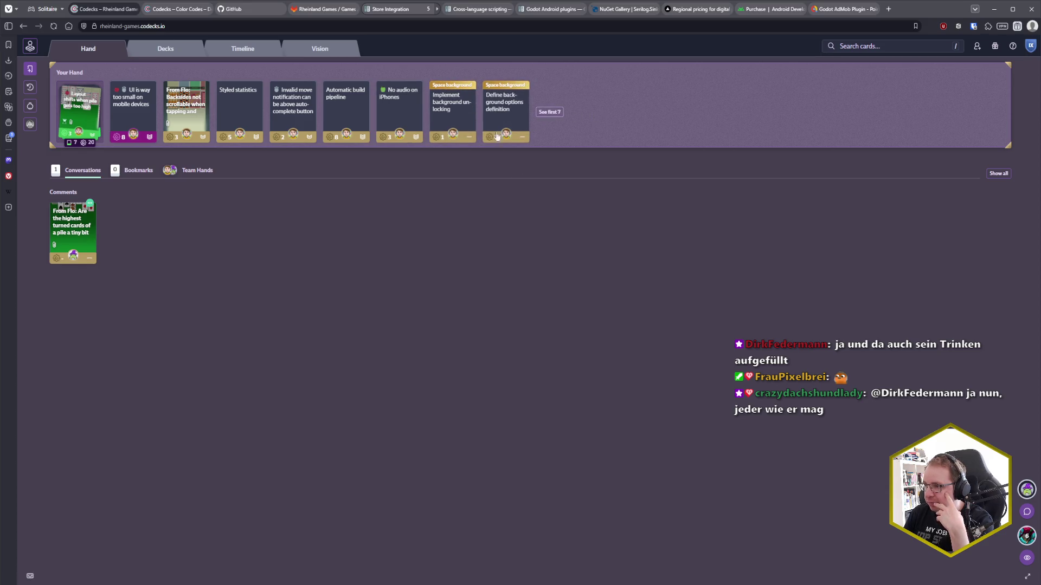
pyautogui.click(456, 110)
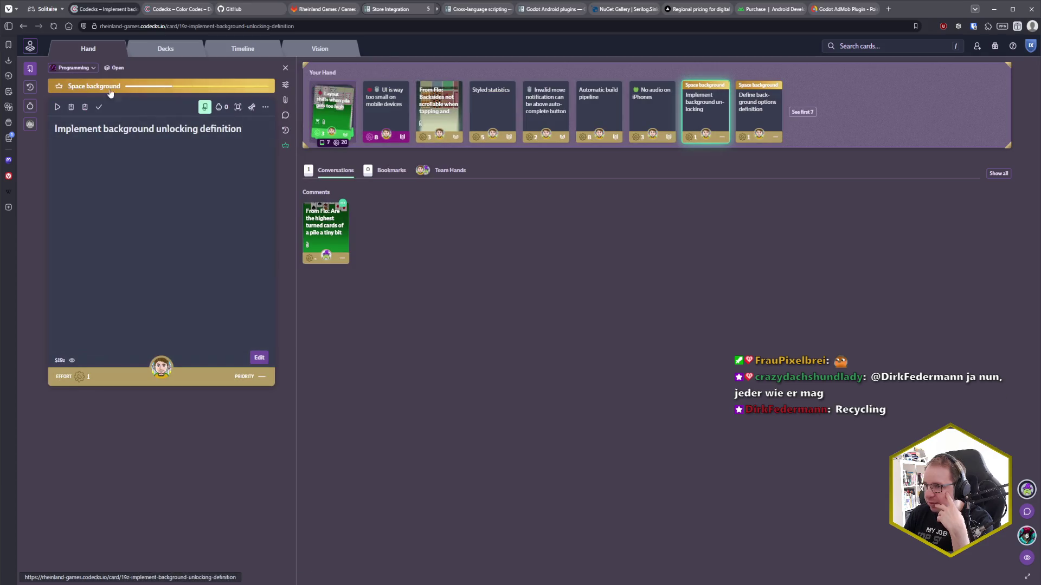
# Open the Define background options definition card and start work on it
pyautogui.click(751, 109)
pyautogui.click(59, 108)
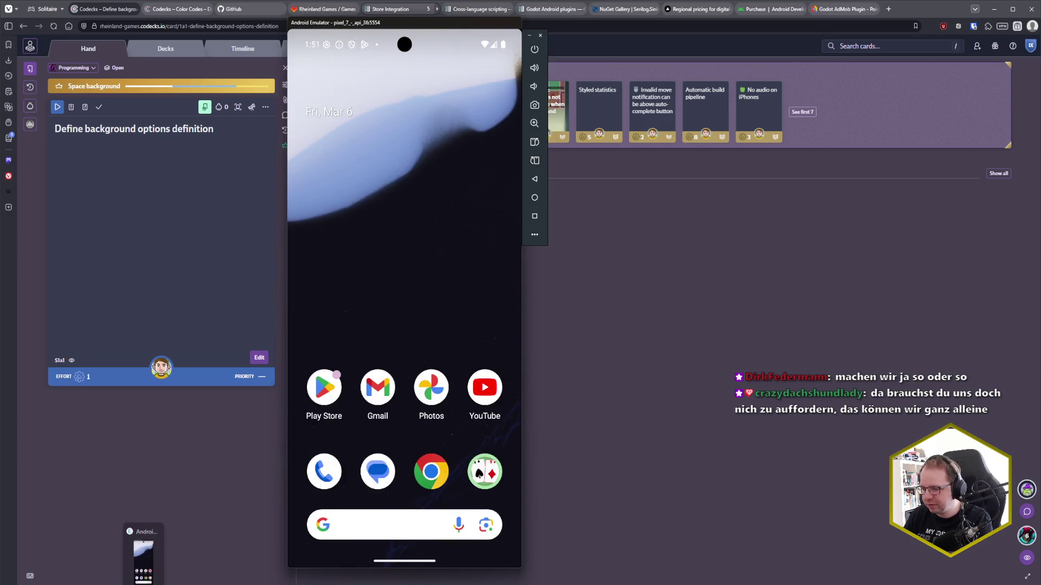
# Stop the running emulated phone in the Device Manager and minimise the manager
pyautogui.click(143, 558)
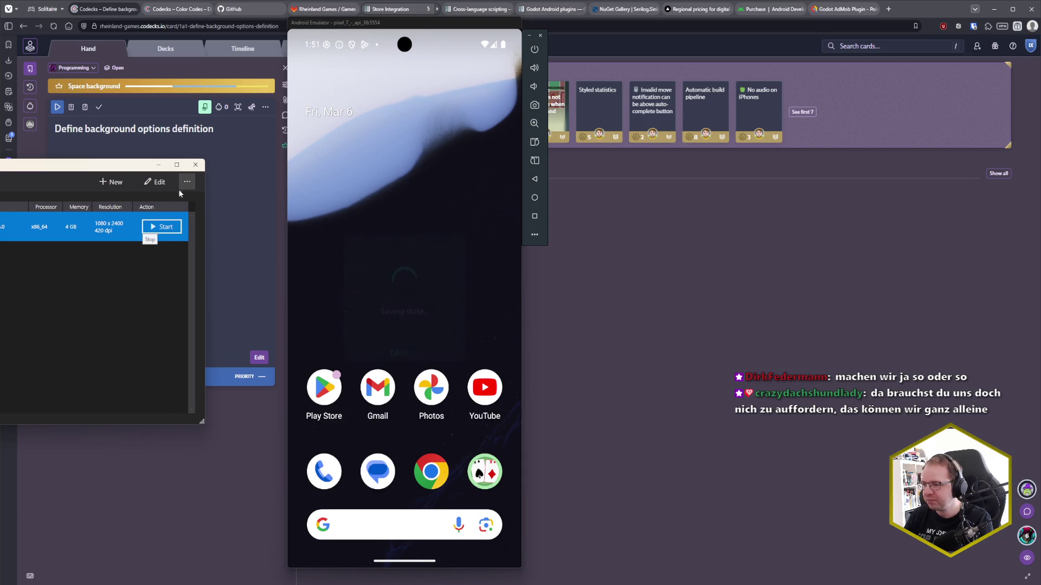
pyautogui.click(178, 219)
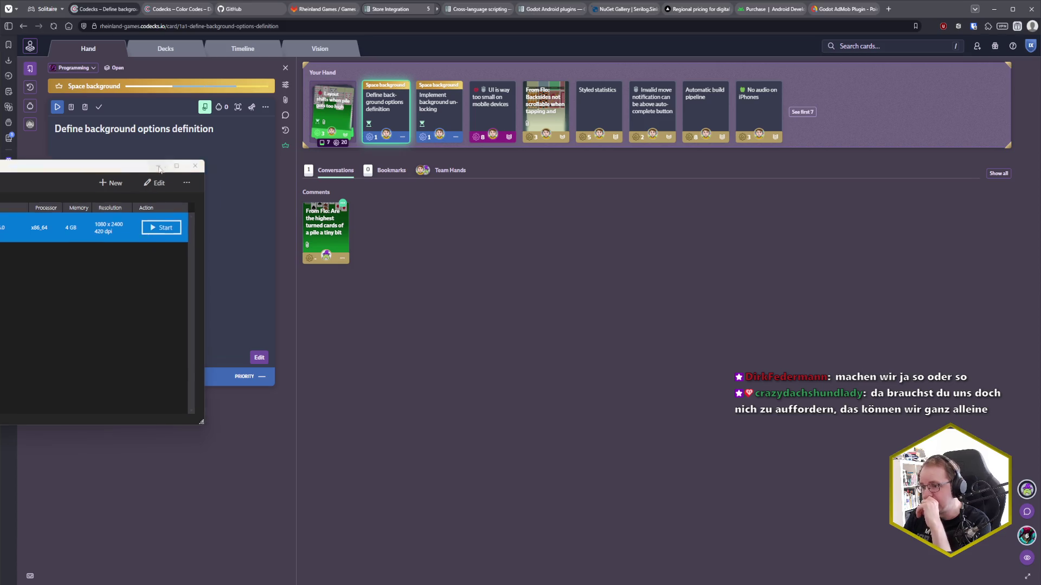
pyautogui.click(158, 165)
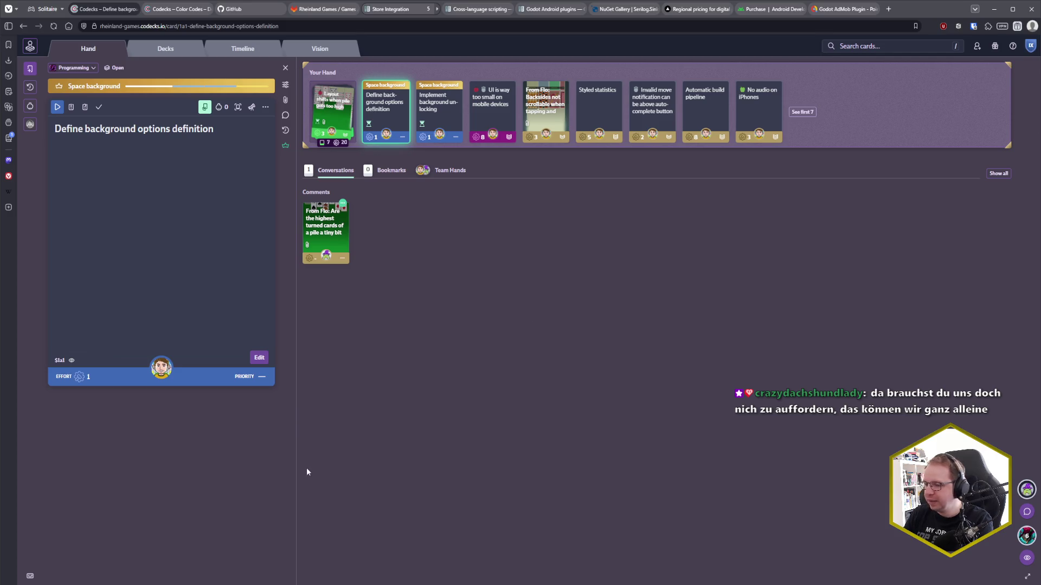
pyautogui.moveTo(63, 584)
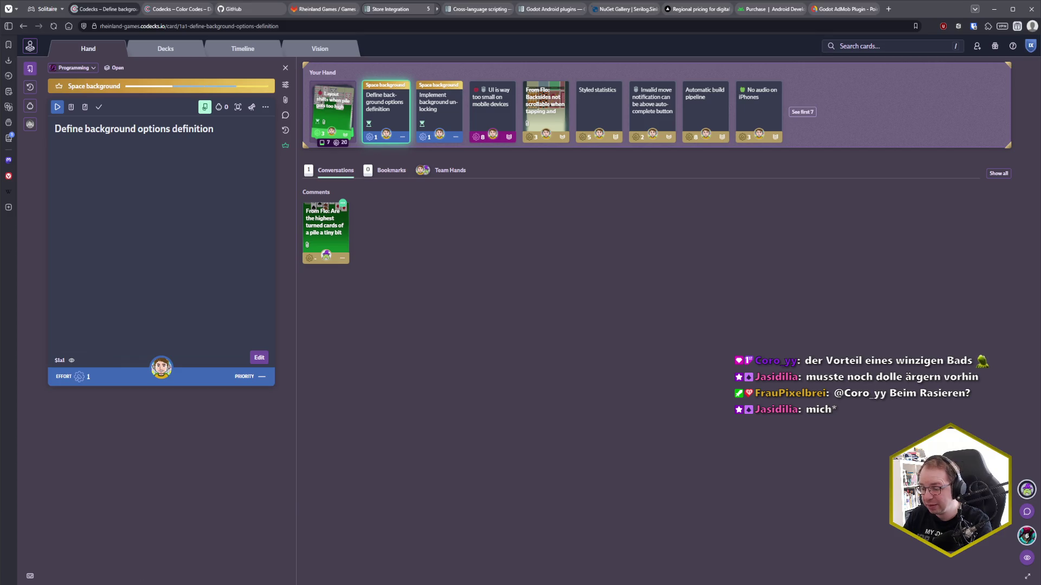
pyautogui.moveTo(3, 580)
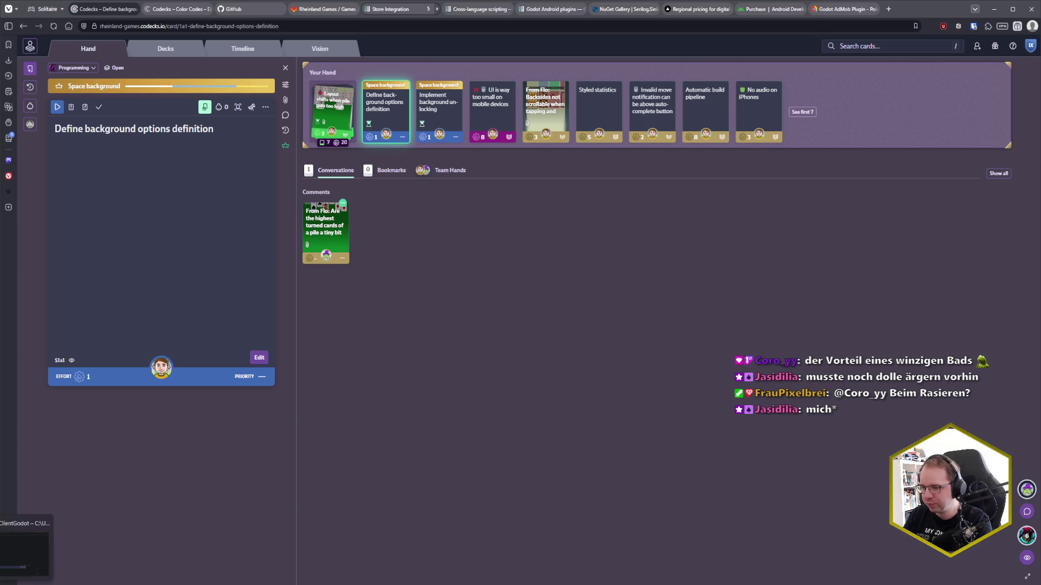
# Reload the changed scene from disk and expand the cards and backgrounds asset folders
pyautogui.click(24, 550)
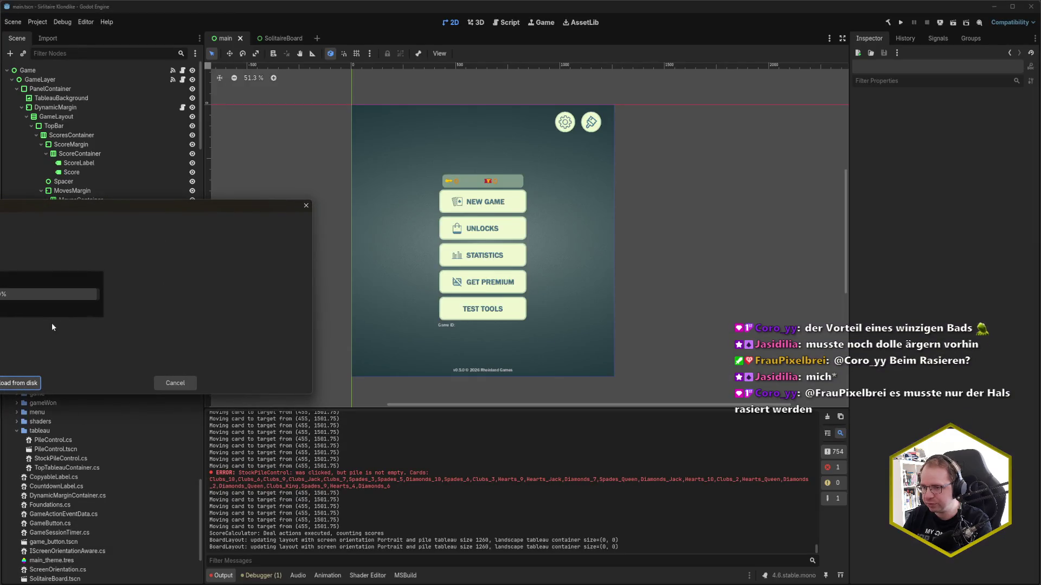
pyautogui.click(14, 386)
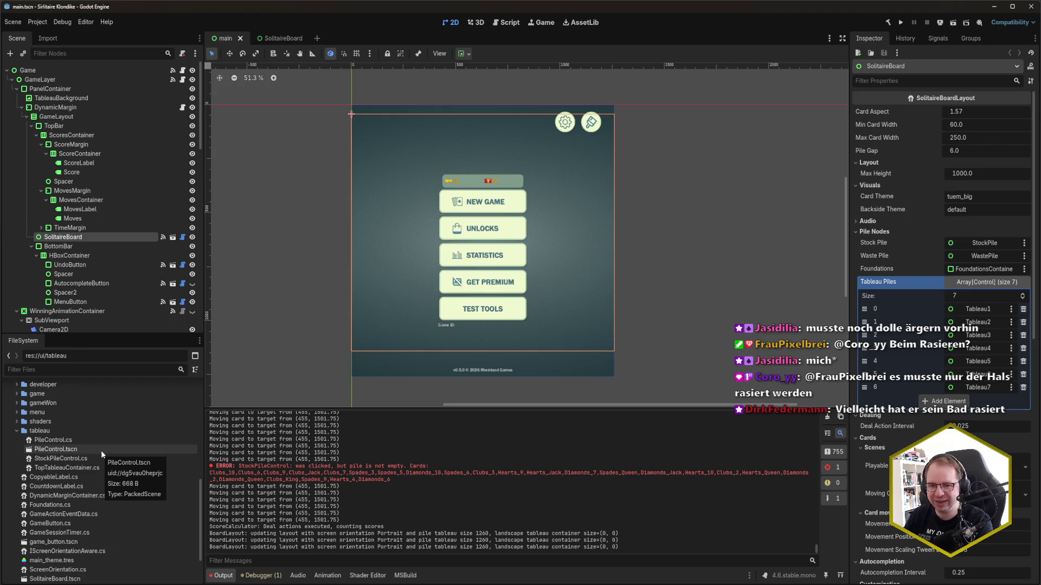
pyautogui.scroll(3, 22, 447)
pyautogui.scroll(15, 15, 448)
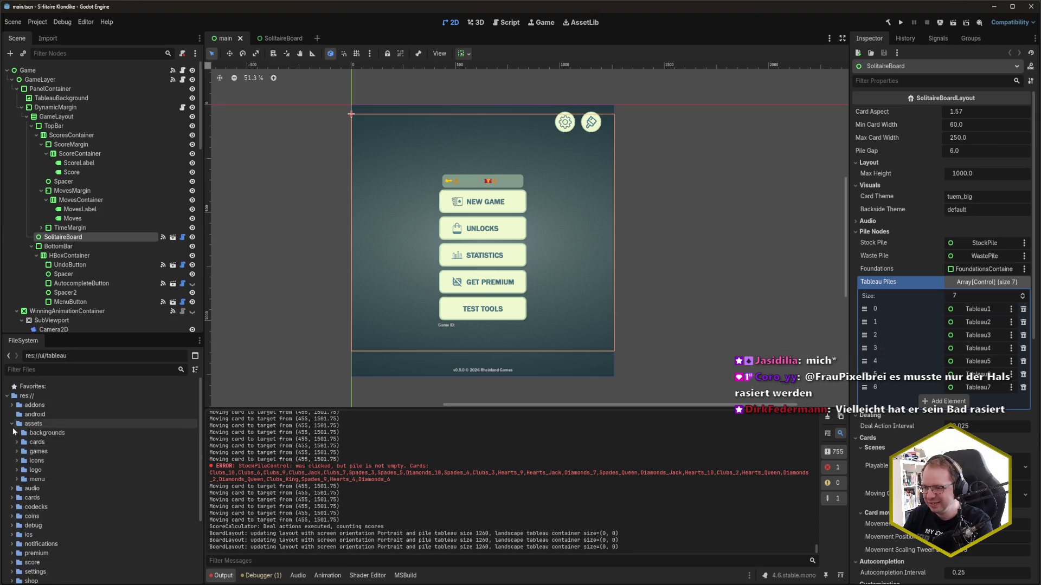
pyautogui.click(16, 442)
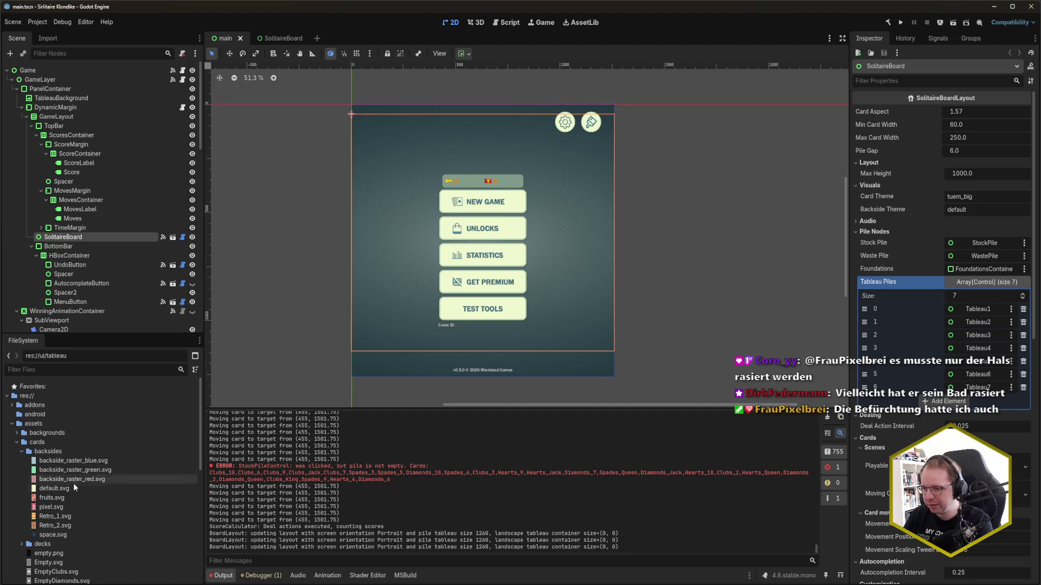
pyautogui.click(26, 452)
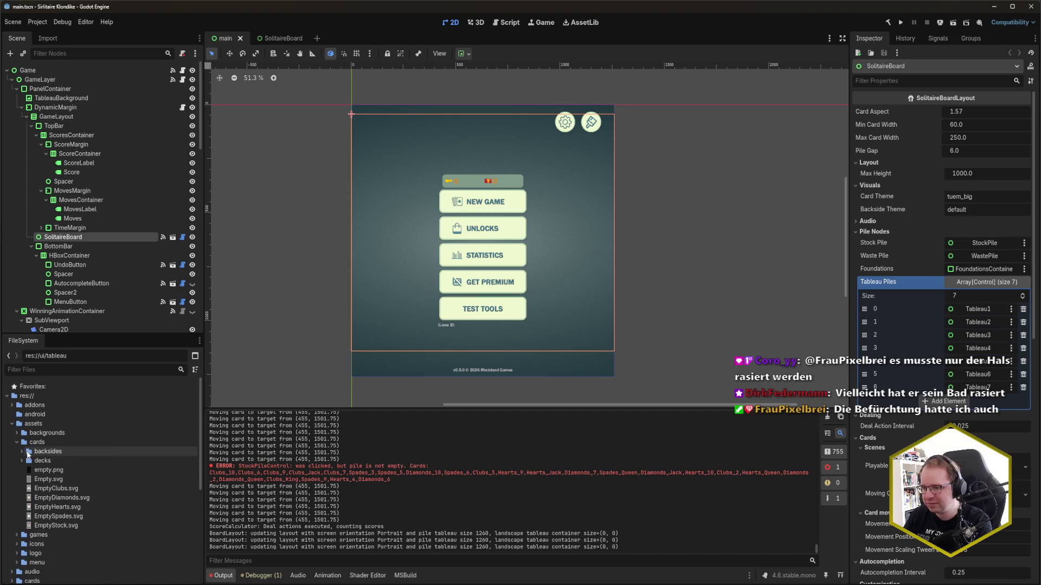
pyautogui.click(21, 461)
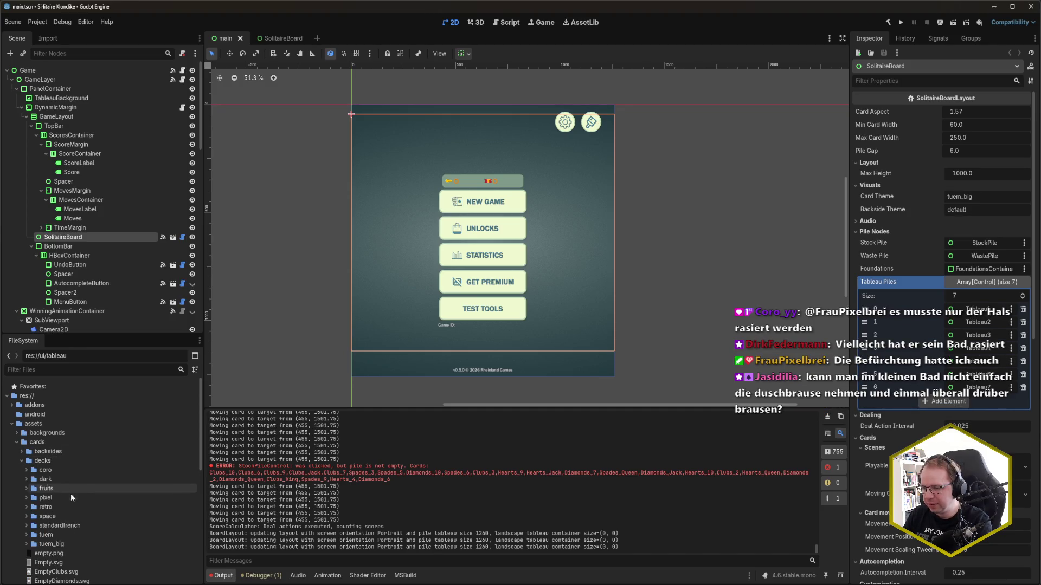
pyautogui.click(17, 432)
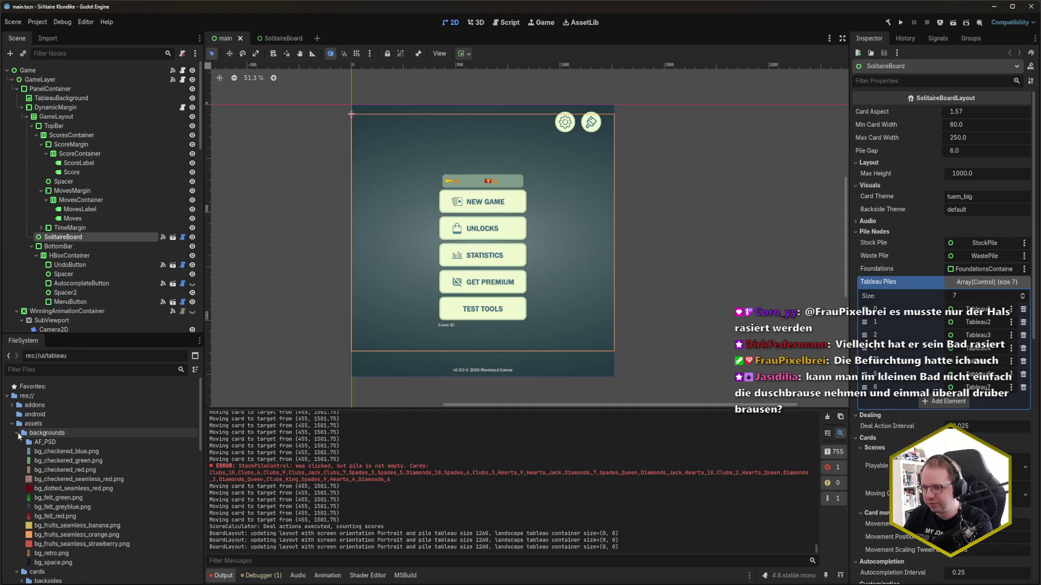
pyautogui.scroll(-1, 76, 515)
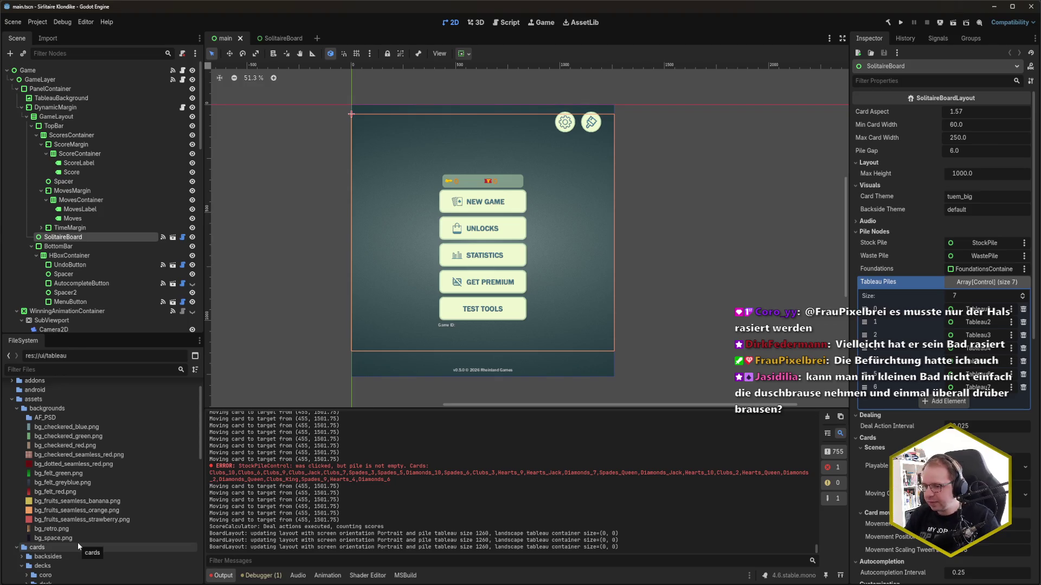
pyautogui.scroll(-10, 76, 520)
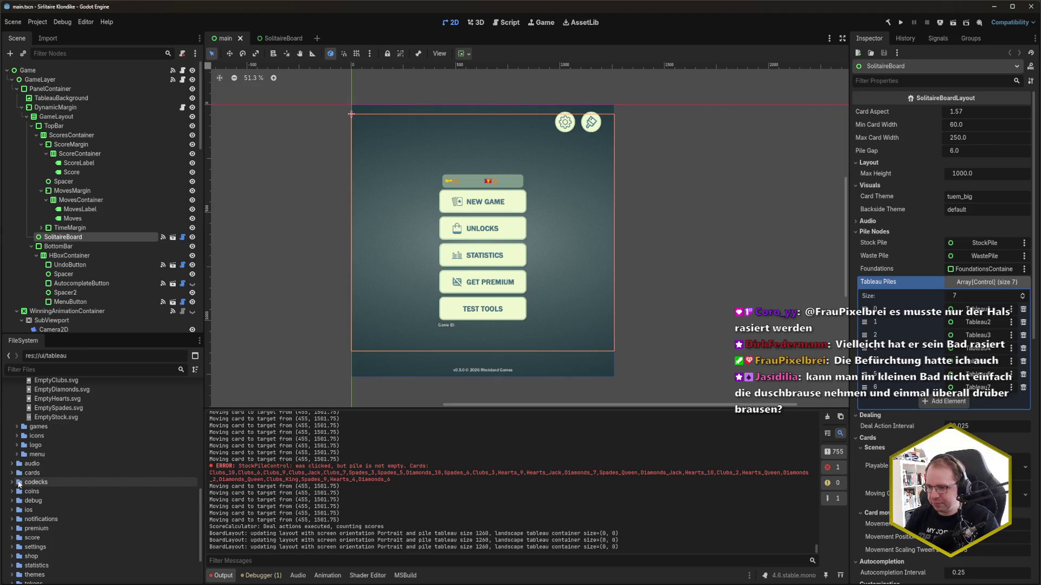
pyautogui.scroll(-2, 27, 515)
# Duplicate themes/backgrounds/bg_retro.tres as bg_space.tres
pyautogui.click(12, 525)
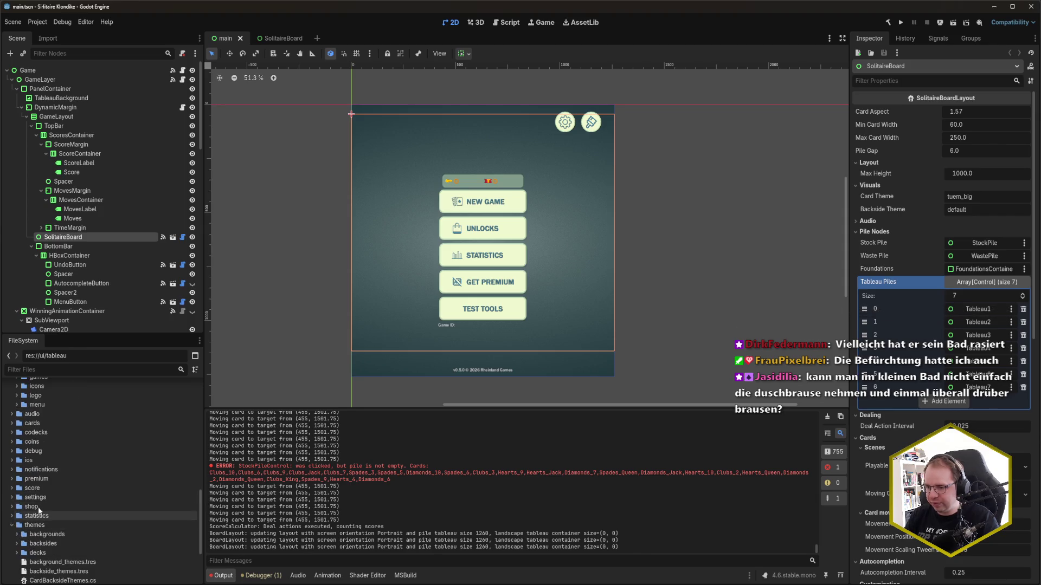
pyautogui.scroll(-4, 32, 488)
pyautogui.click(17, 436)
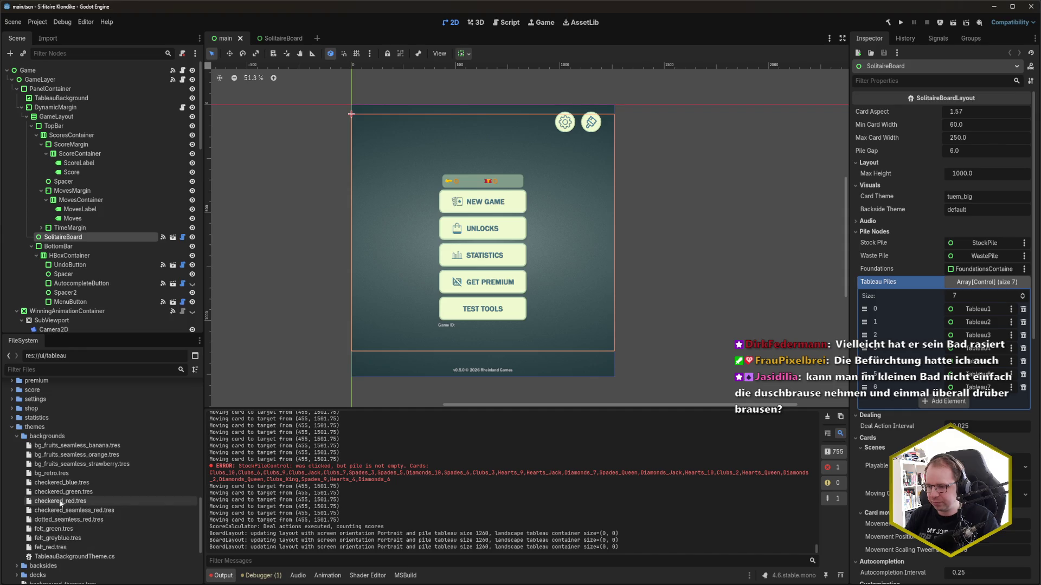
pyautogui.click(71, 483)
pyautogui.click(61, 474)
pyautogui.hotkey('ctrl', 'd')
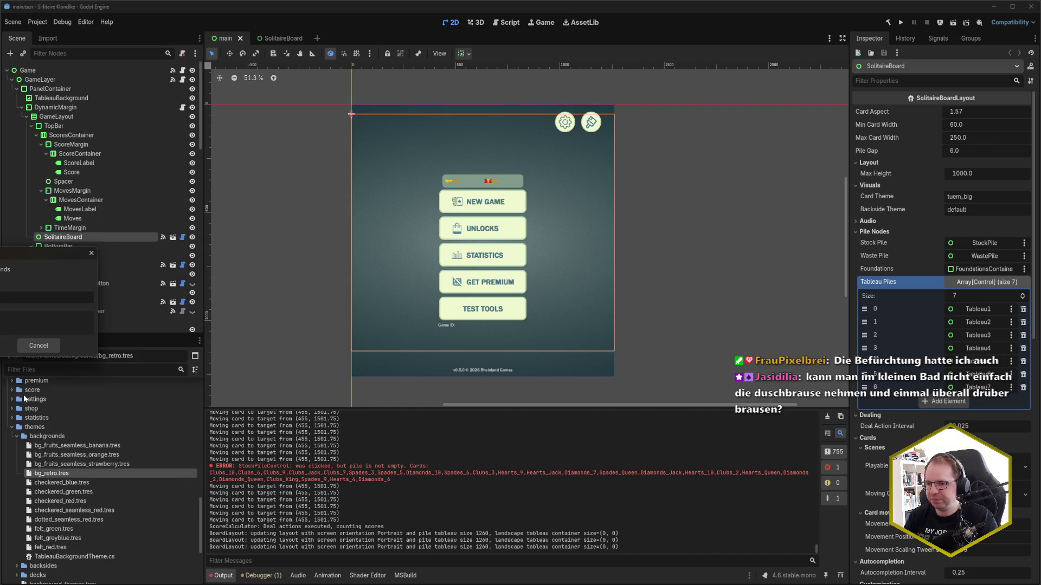
pyautogui.press('Return')
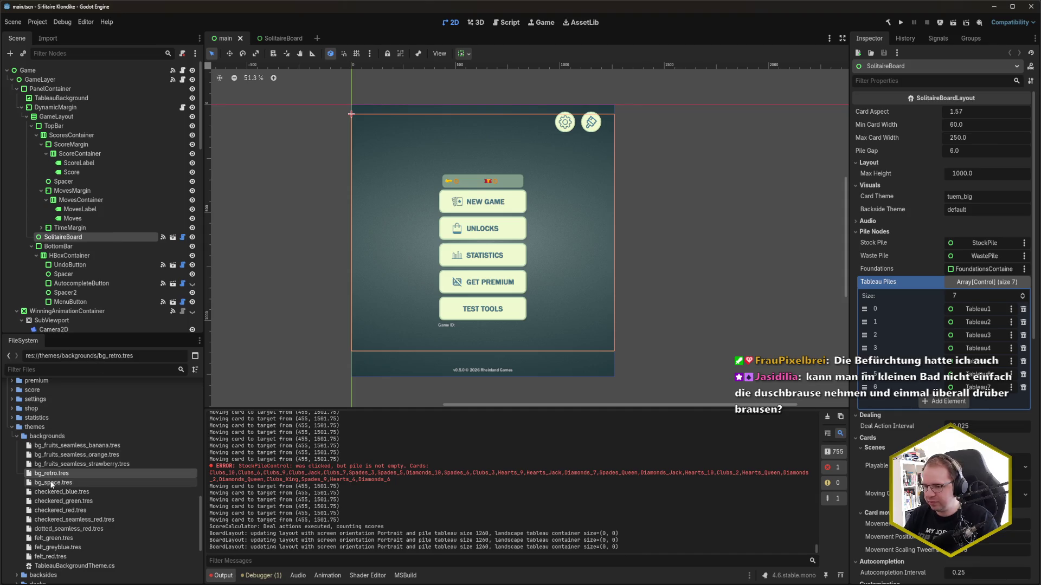
# Change the bg_space.tres background theme's Name to bg_space and save it
pyautogui.click(52, 483)
pyautogui.click(1005, 114)
pyautogui.press('BackSpace')
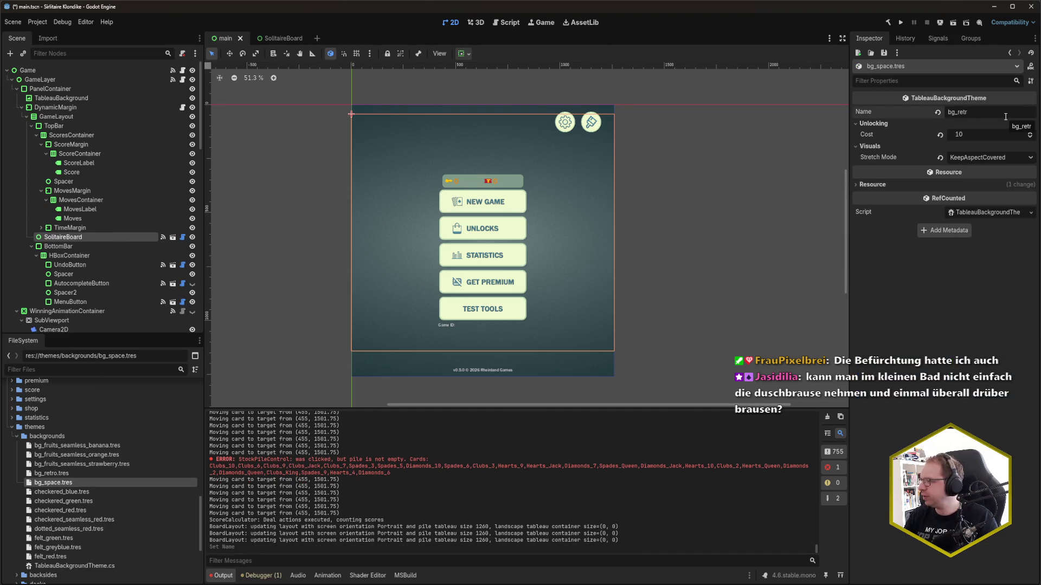
pyautogui.write('space')
pyautogui.hotkey('ctrl', 's')
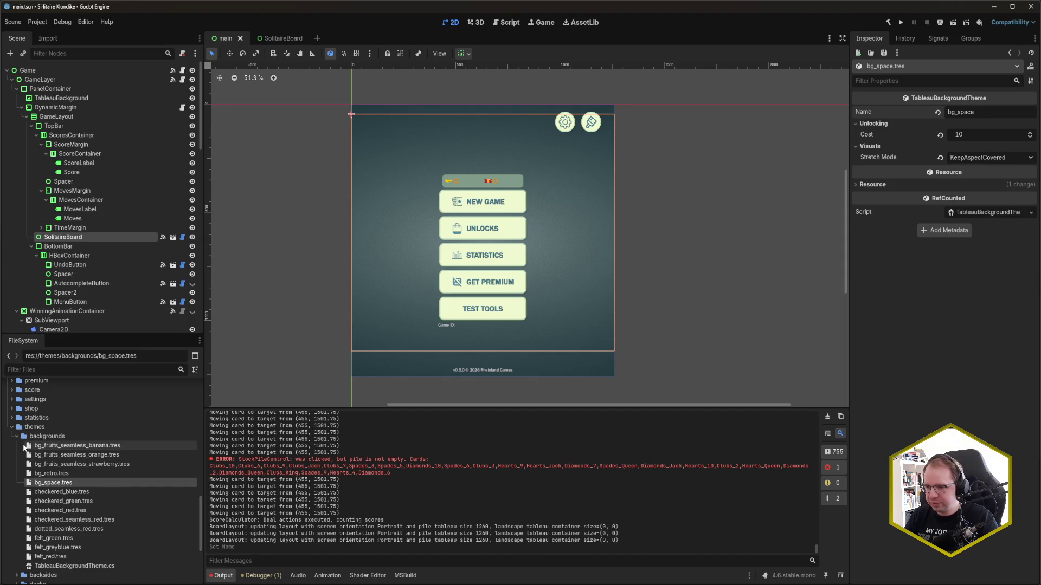
# Duplicate the backsides pixel.tres theme as space.tres
pyautogui.scroll(-3, 32, 479)
pyautogui.click(17, 476)
pyautogui.scroll(-1, 65, 488)
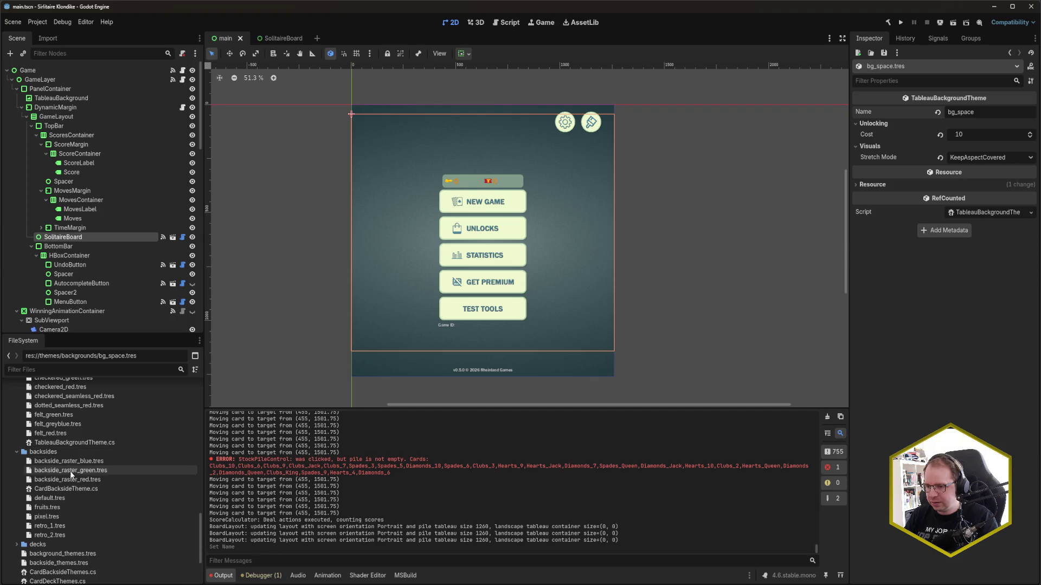
pyautogui.click(62, 517)
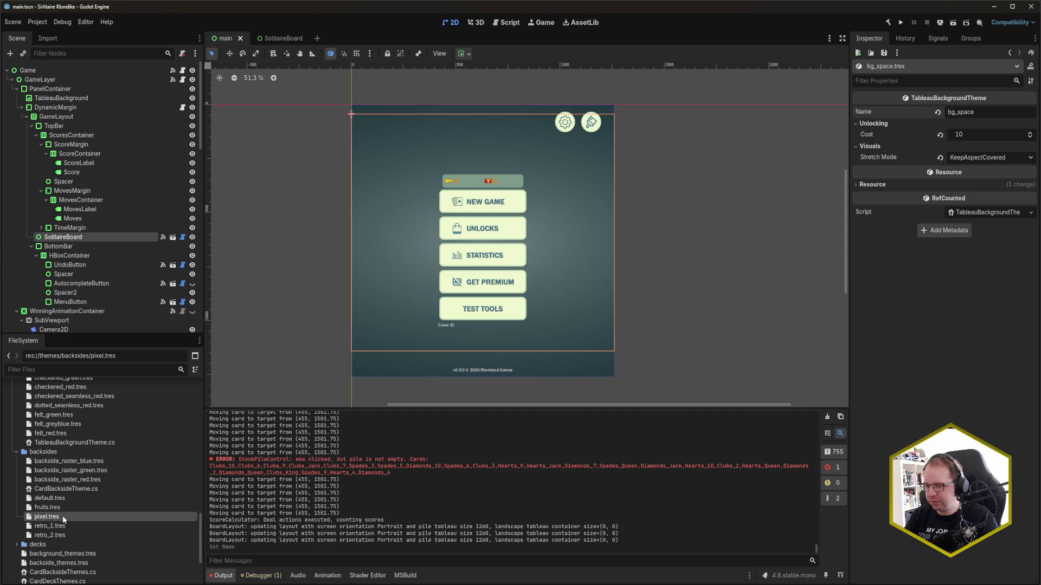
pyautogui.hotkey('ctrl', 'd')
pyautogui.write('space')
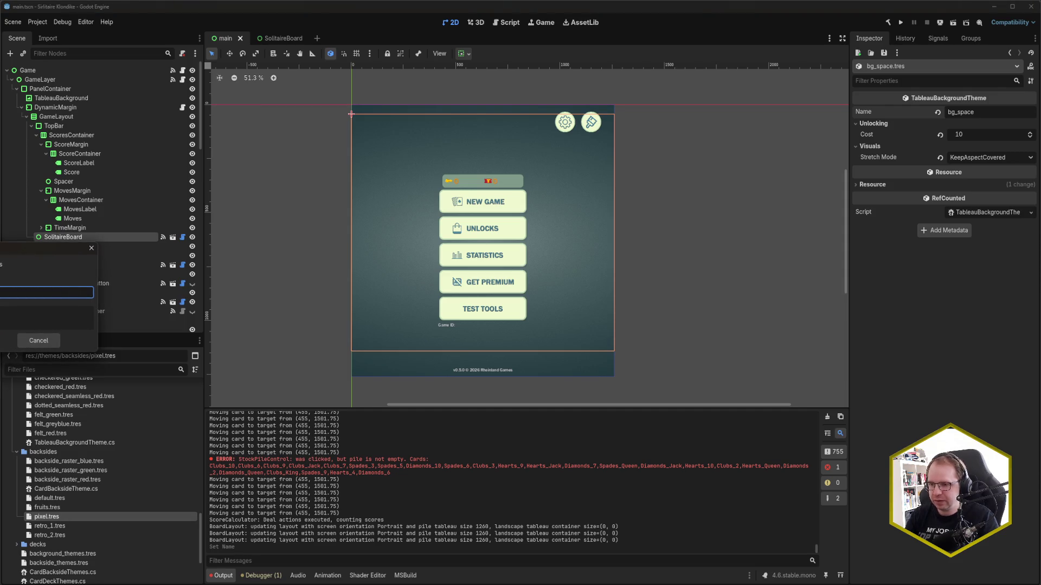
pyautogui.press('Return')
# Set the new space.tres backside's Name to space and save
pyautogui.click(60, 545)
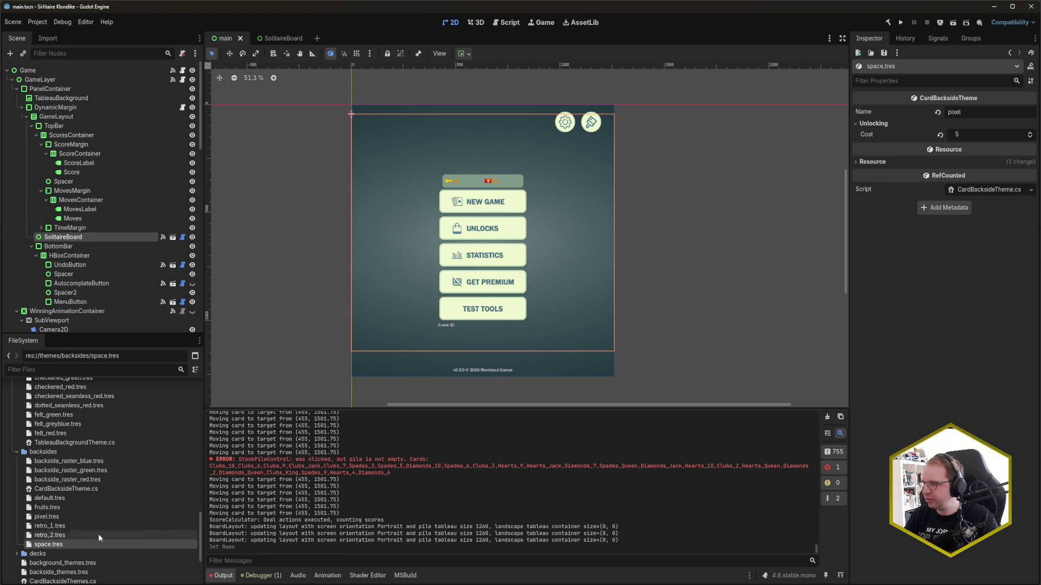
pyautogui.doubleClick(981, 110)
pyautogui.write('space')
pyautogui.hotkey('ctrl', 's')
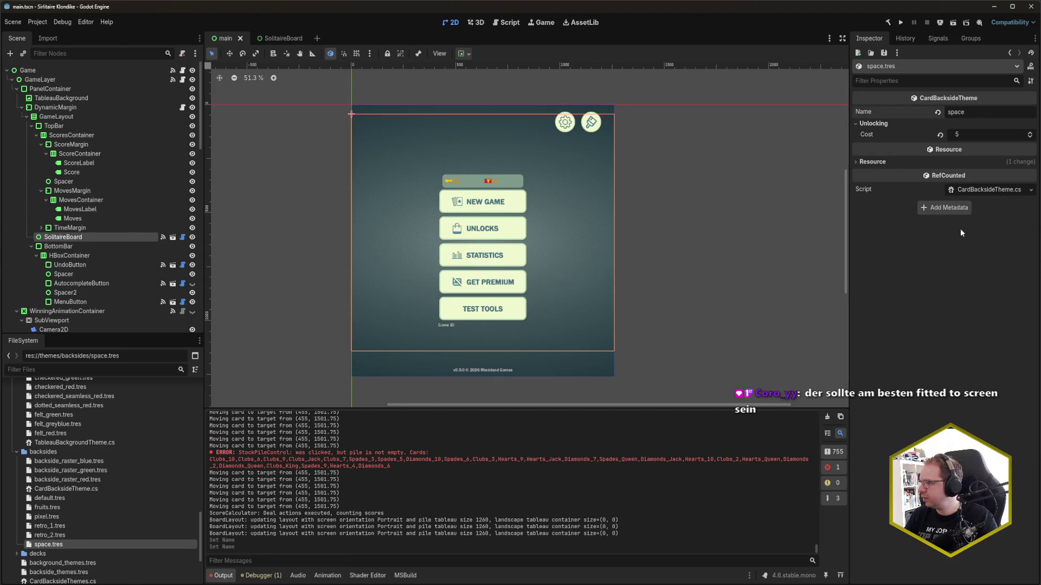
pyautogui.scroll(-3, 26, 488)
pyautogui.click(23, 481)
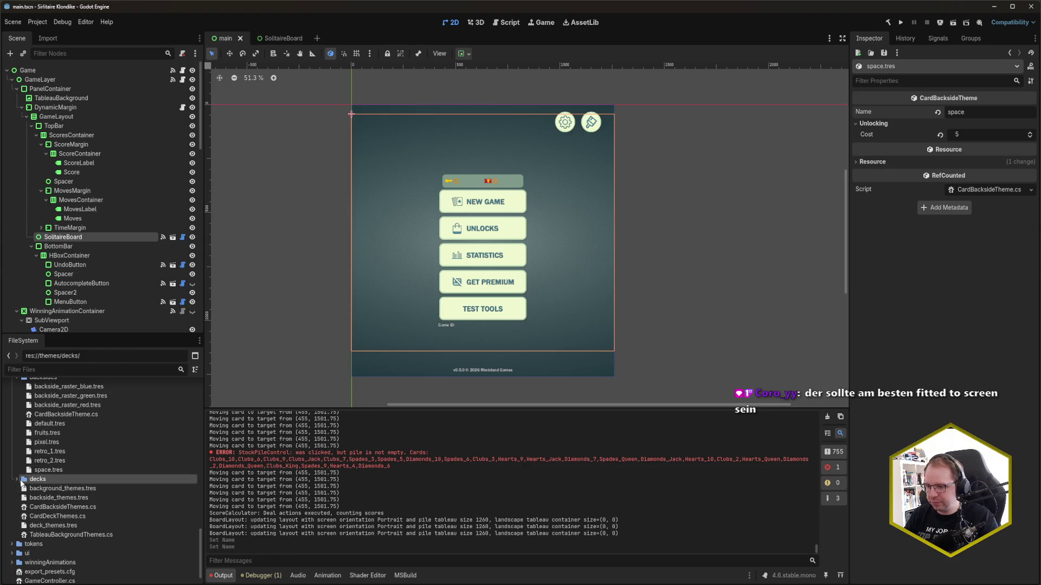
# Duplicate the decks pixel.tres theme as space.tres
pyautogui.click(19, 480)
pyautogui.click(55, 478)
pyautogui.hotkey('ctrl', 'd')
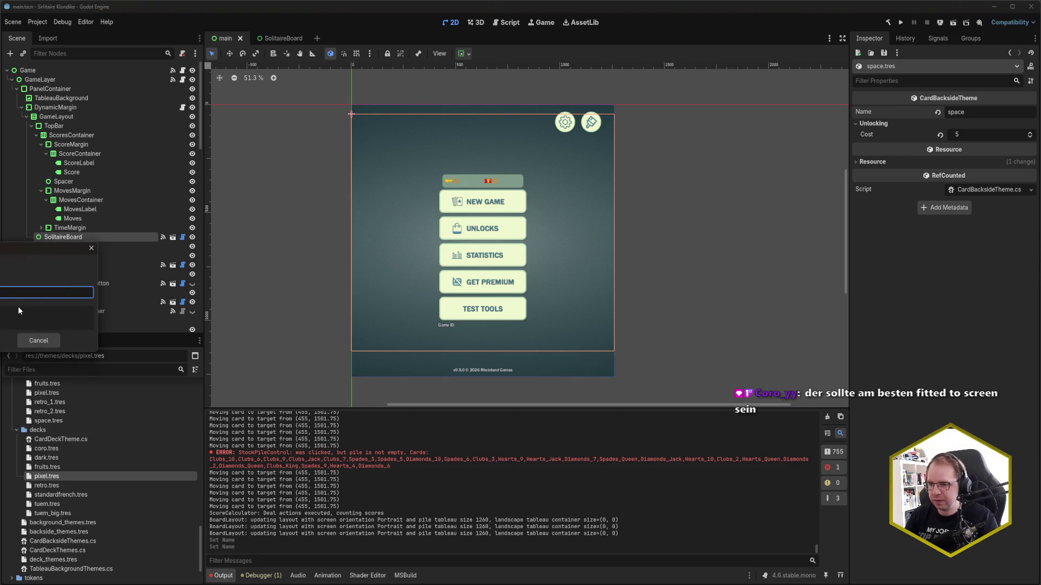
pyautogui.press('Return')
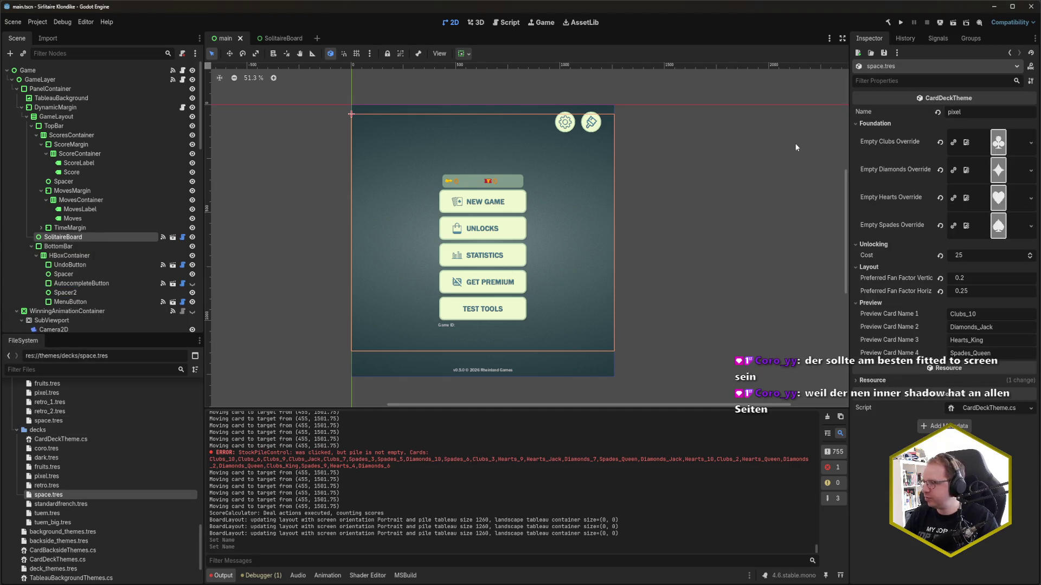
# Set the space deck theme's Name to space and its Cost to 50
pyautogui.doubleClick(969, 109)
pyautogui.write('space')
pyautogui.hotkey('ctrl', 's')
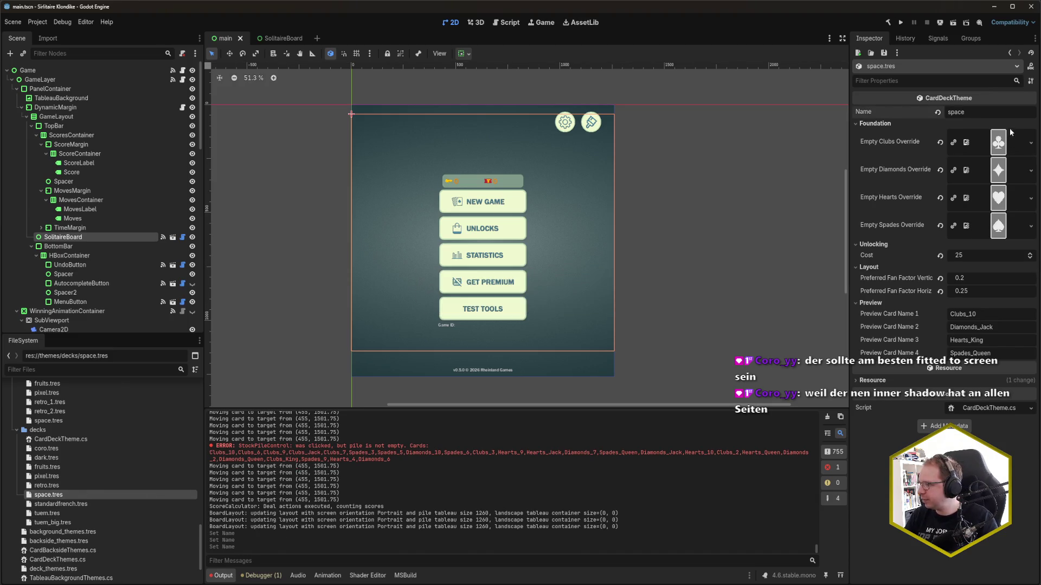
pyautogui.click(970, 256)
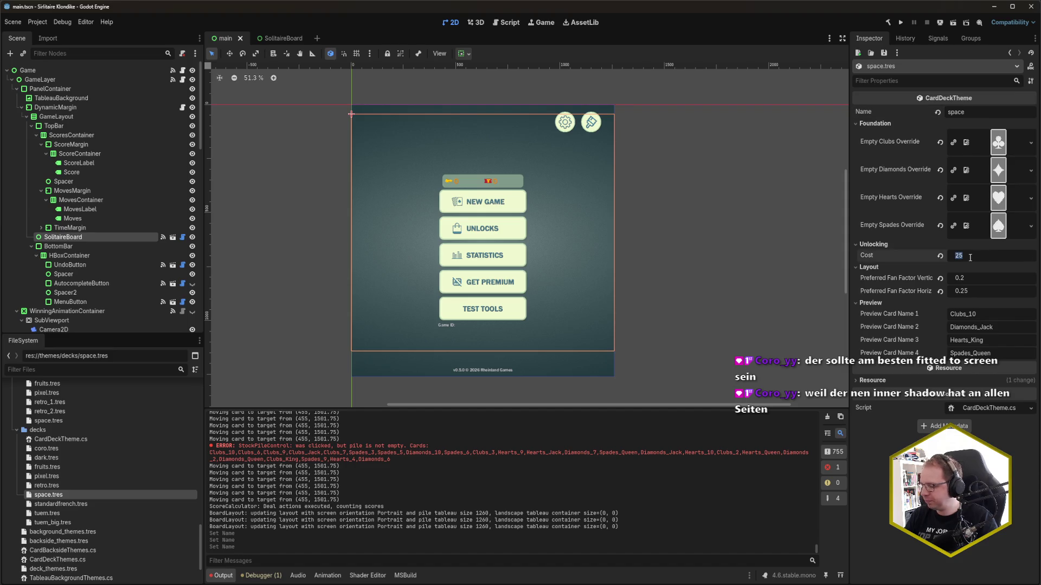
pyautogui.write('50')
pyautogui.press('Return')
pyautogui.hotkey('ctrl', 's')
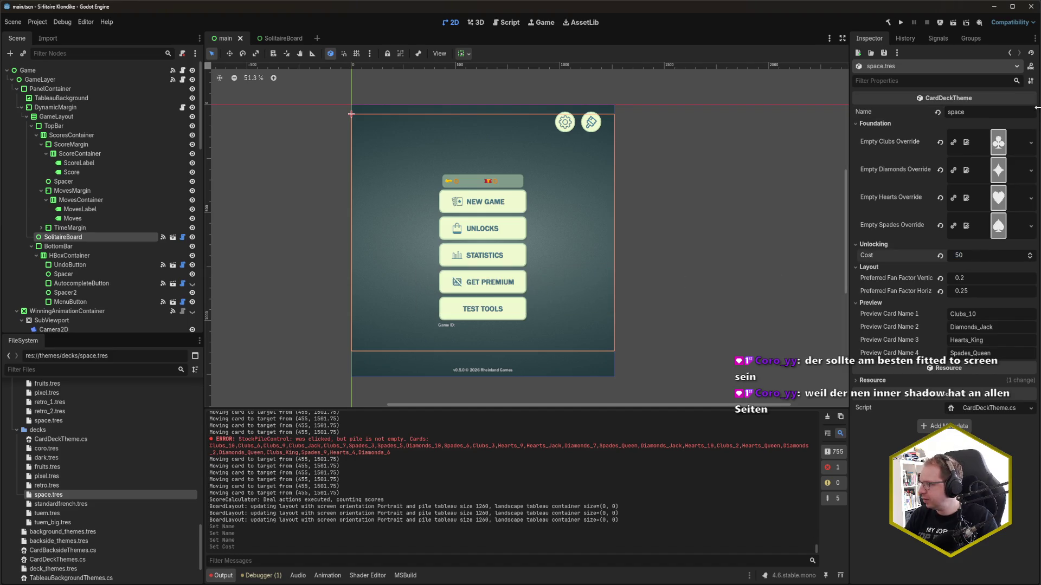
# Assign EmptySpace Clubs, Diamonds, Hearts and Spades SVGs to the four Empty Override slots and save
pyautogui.scroll(10, 30, 442)
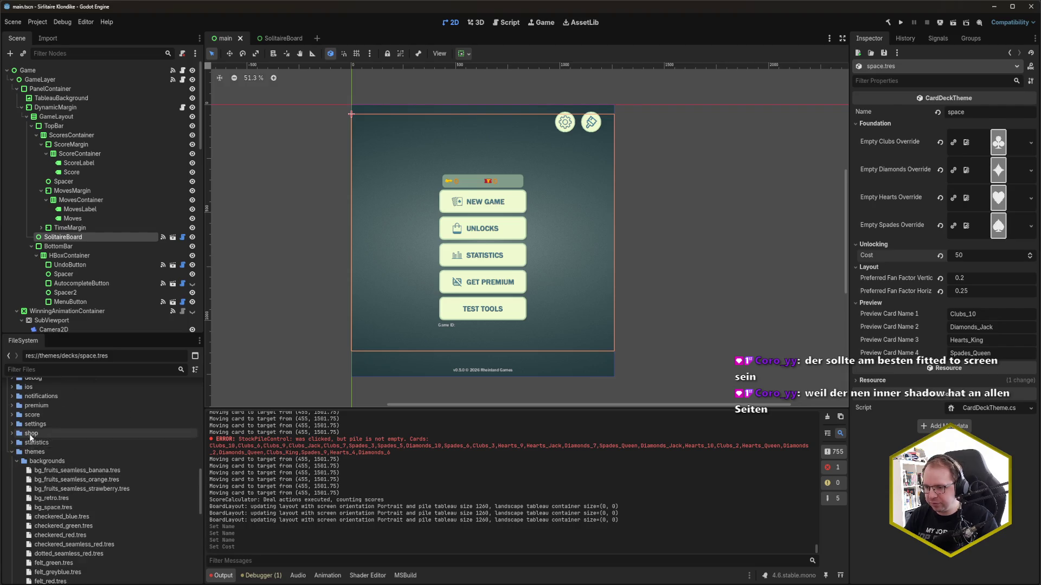
pyautogui.scroll(6, 30, 442)
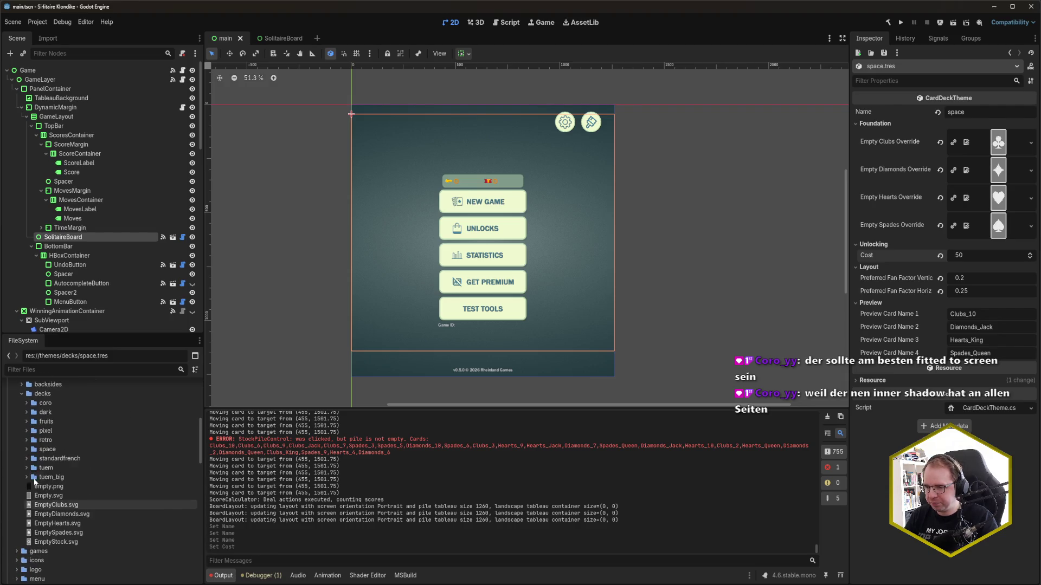
pyautogui.click(27, 448)
pyautogui.scroll(-5, 32, 455)
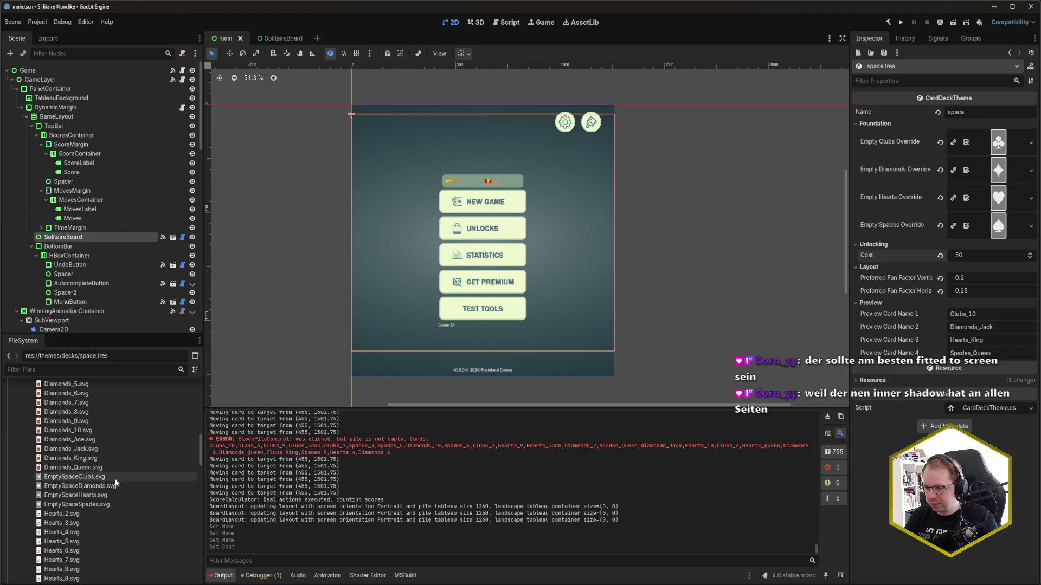
pyautogui.moveTo(93, 479)
pyautogui.mouseDown()
pyautogui.moveTo(823, 401)
pyautogui.moveTo(915, 230)
pyautogui.moveTo(999, 142)
pyautogui.mouseUp()
pyautogui.moveTo(81, 486)
pyautogui.mouseDown()
pyautogui.moveTo(431, 471)
pyautogui.moveTo(1019, 203)
pyautogui.moveTo(992, 176)
pyautogui.mouseUp()
pyautogui.moveTo(93, 495); pyautogui.dragTo(999, 206)
pyautogui.moveTo(76, 504); pyautogui.dragTo(998, 225)
pyautogui.hotkey('ctrl', 's')
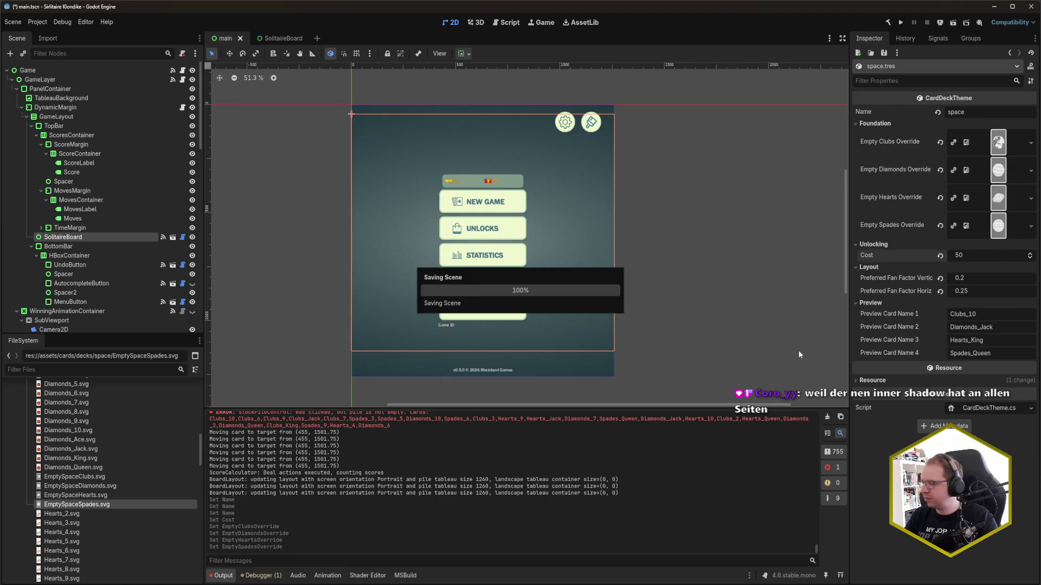
pyautogui.moveTo(186, 514)
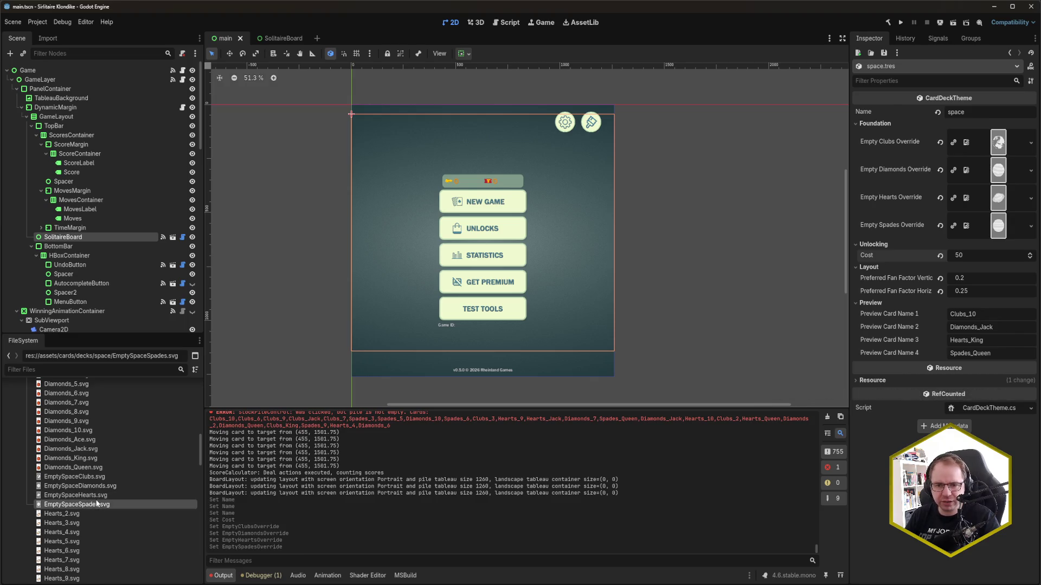
pyautogui.moveTo(97, 503)
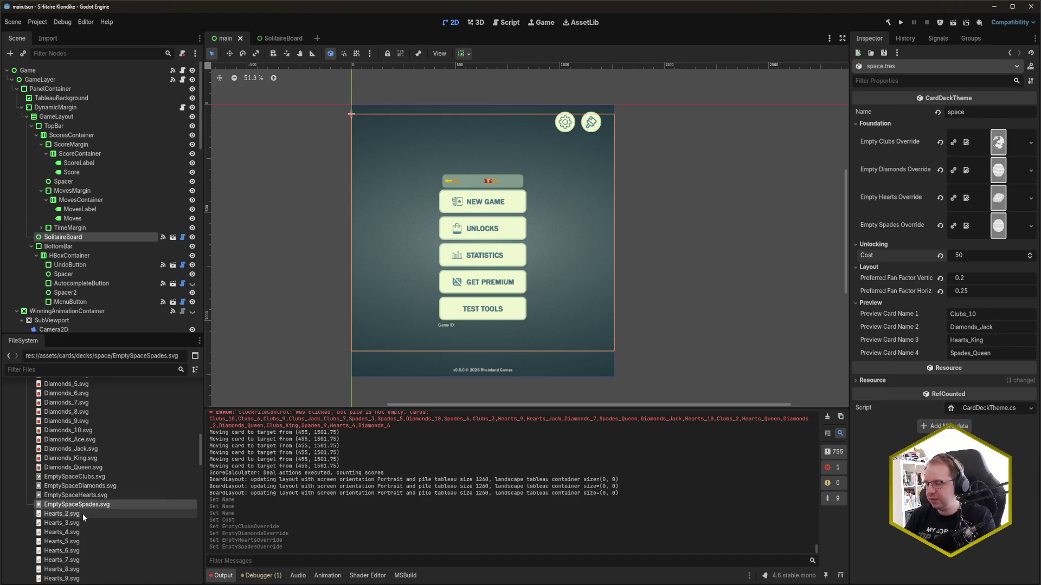
pyautogui.scroll(5, 87, 499)
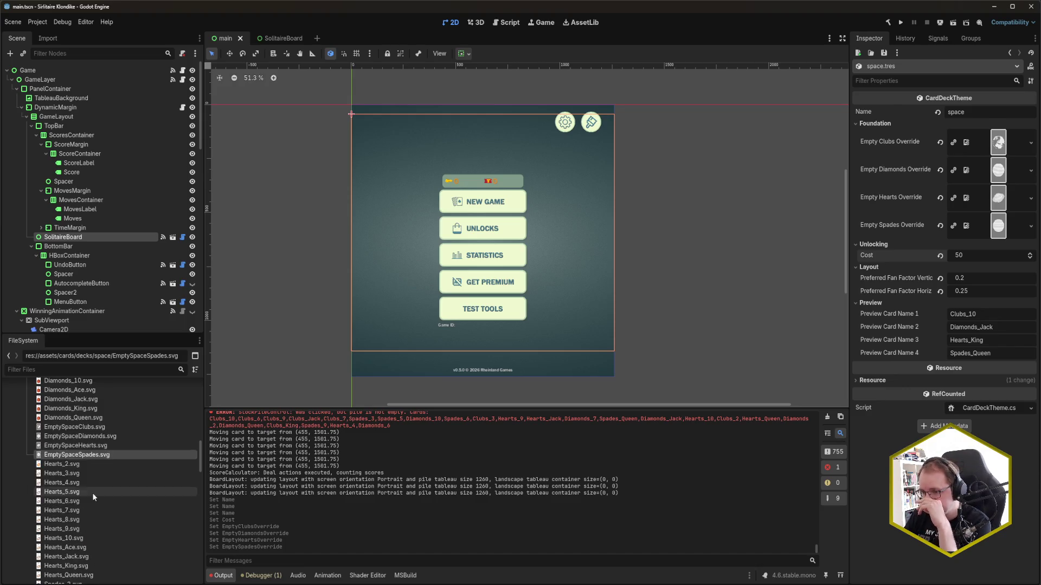
# Add bg_space.tres to the background_themes.tres Themes list
pyautogui.click(26, 450)
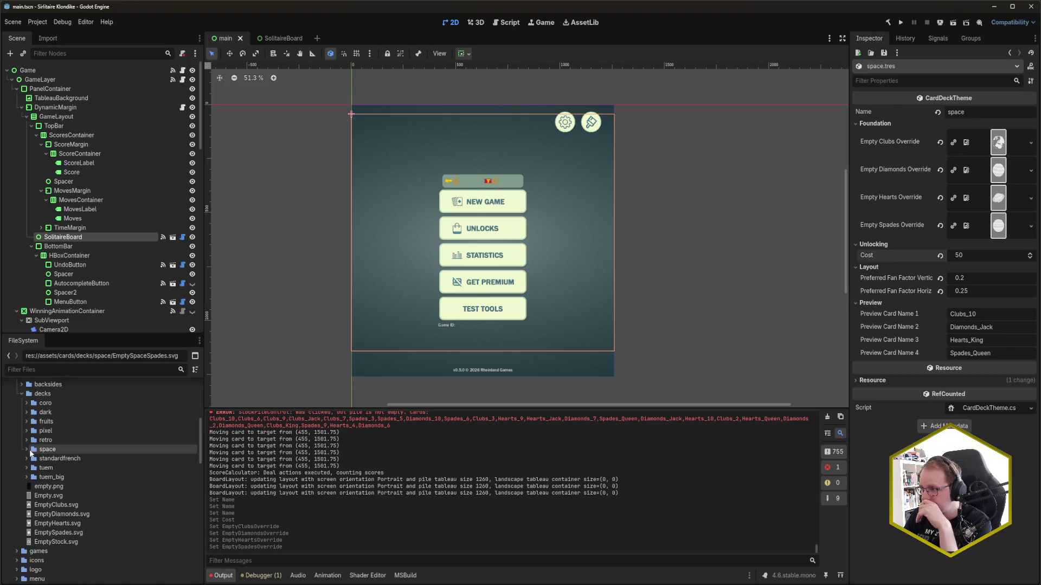
pyautogui.scroll(-10, 43, 471)
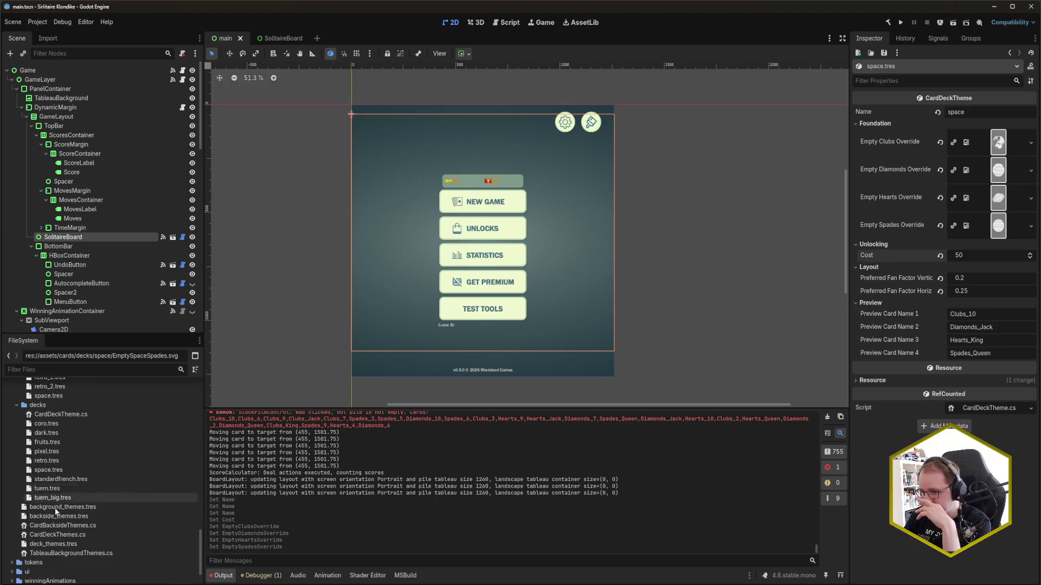
pyautogui.click(66, 507)
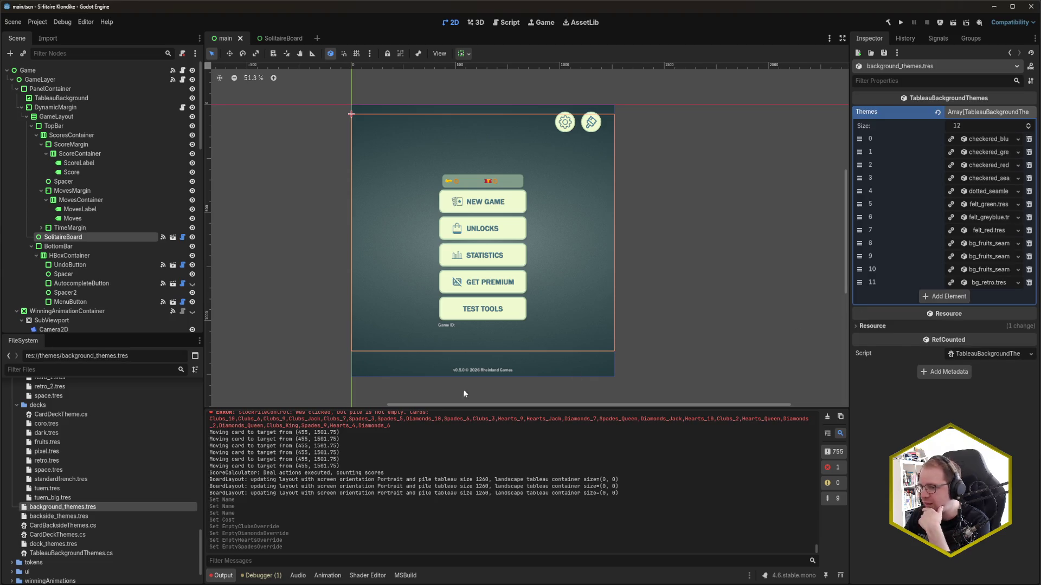
pyautogui.scroll(6, 64, 445)
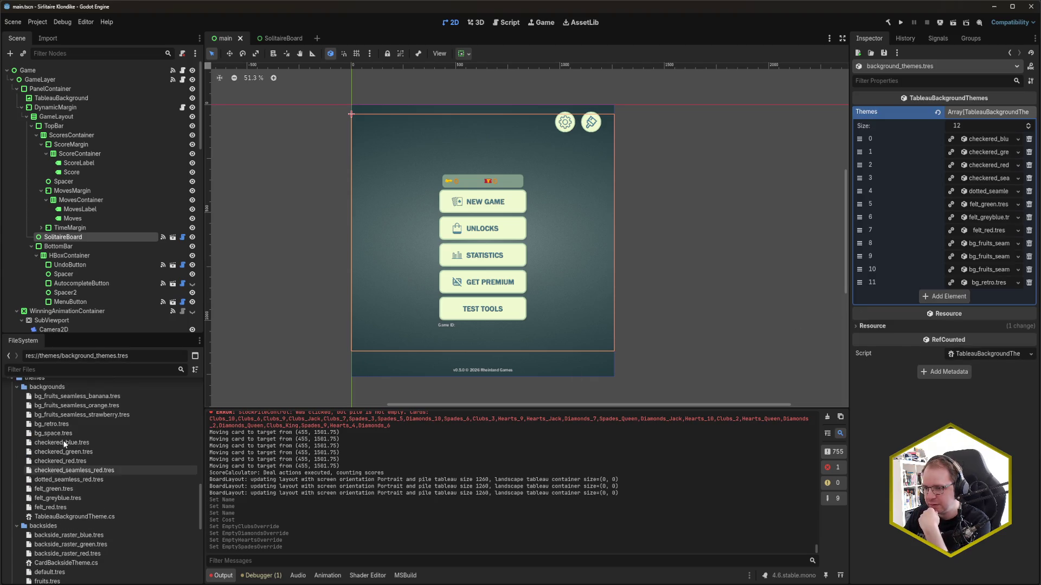
pyautogui.moveTo(59, 434)
pyautogui.mouseDown()
pyautogui.moveTo(561, 429)
pyautogui.moveTo(827, 411)
pyautogui.moveTo(975, 293)
pyautogui.moveTo(955, 298)
pyautogui.mouseUp()
# Add the space.tres backside to the backside_themes.tres Themes list
pyautogui.scroll(-6, 69, 522)
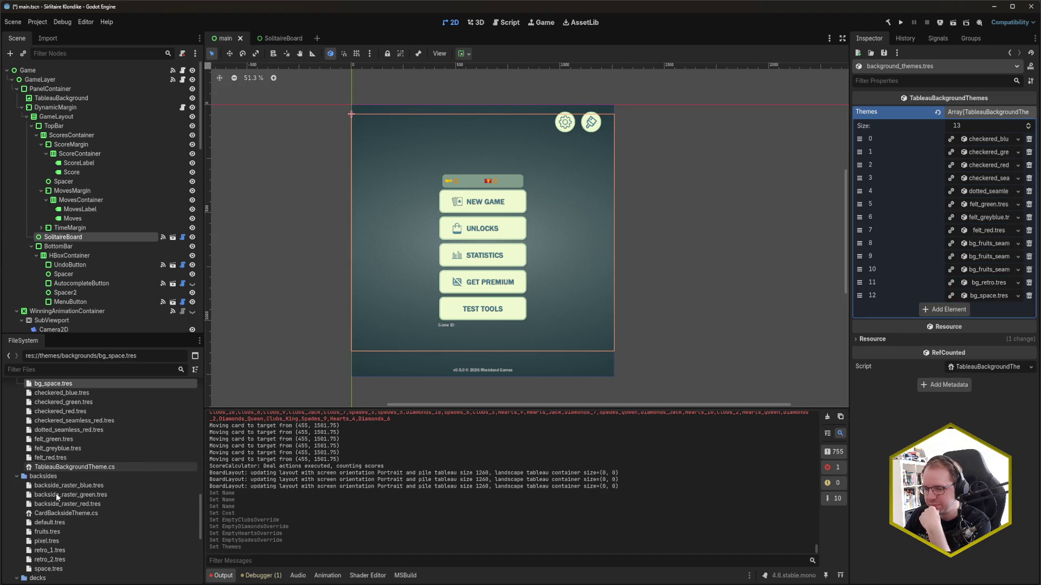
pyautogui.doubleClick(69, 518)
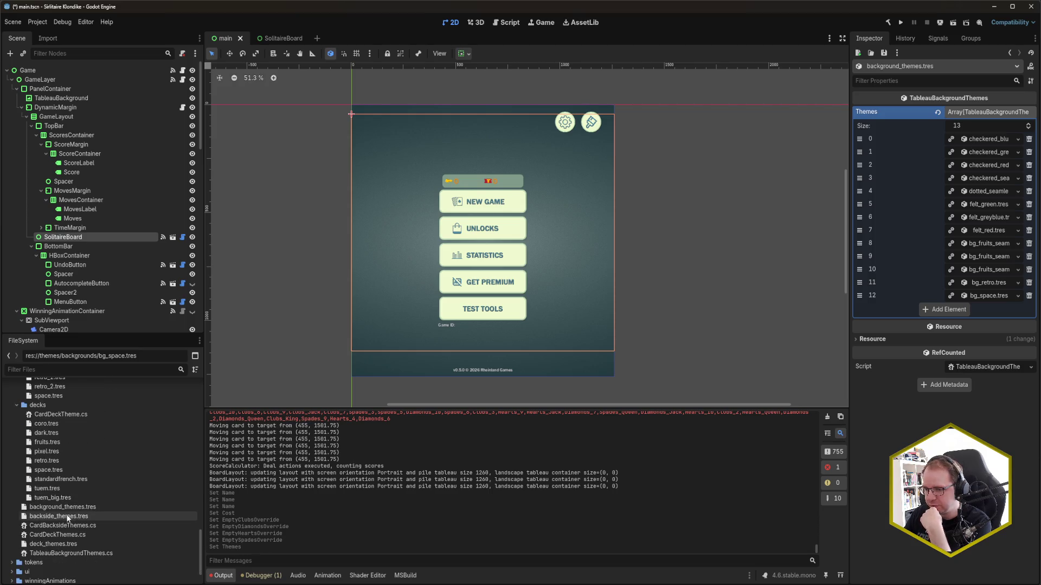
pyautogui.scroll(3, 71, 471)
pyautogui.moveTo(56, 472)
pyautogui.mouseDown()
pyautogui.moveTo(954, 318)
pyautogui.moveTo(959, 267)
pyautogui.moveTo(941, 257)
pyautogui.mouseUp()
# Add the space.tres deck to deck_themes.tres, save, and launch the game with F5
pyautogui.scroll(-3, 117, 532)
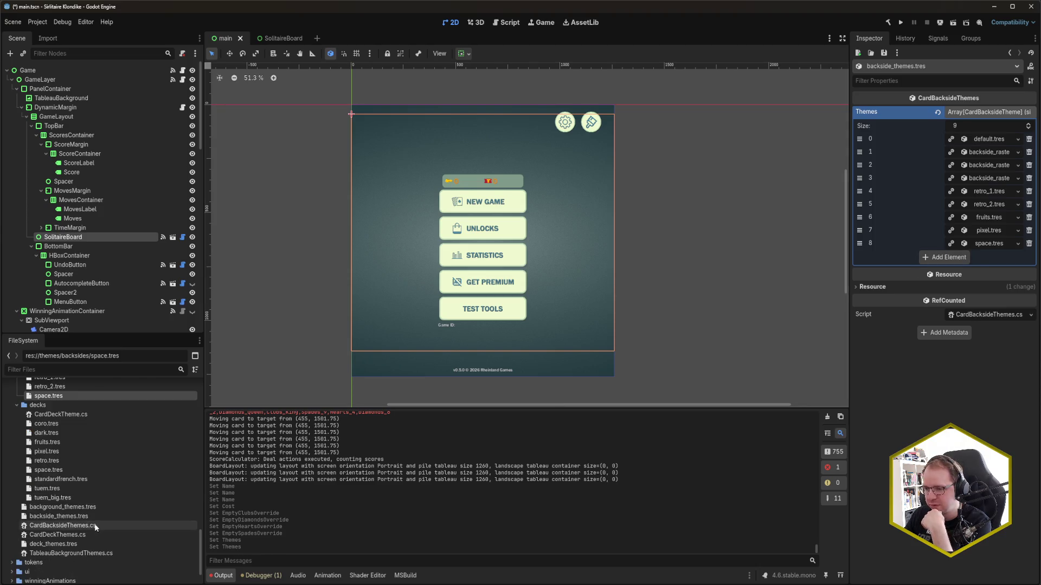
pyautogui.click(74, 543)
pyautogui.moveTo(48, 470)
pyautogui.mouseDown()
pyautogui.moveTo(837, 353)
pyautogui.moveTo(925, 245)
pyautogui.mouseUp()
pyautogui.hotkey('ctrl', 's')
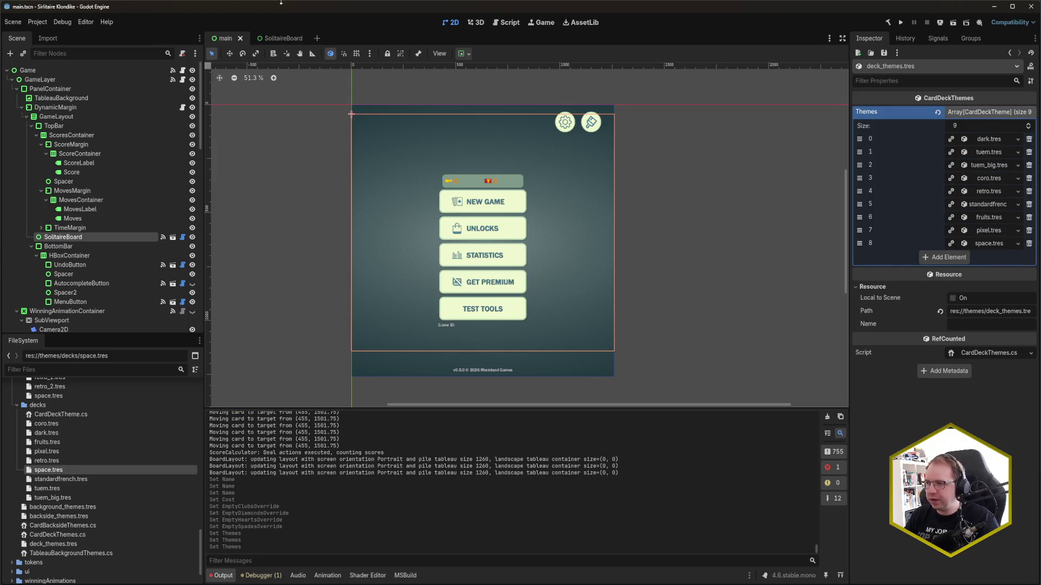
pyautogui.press('F5')
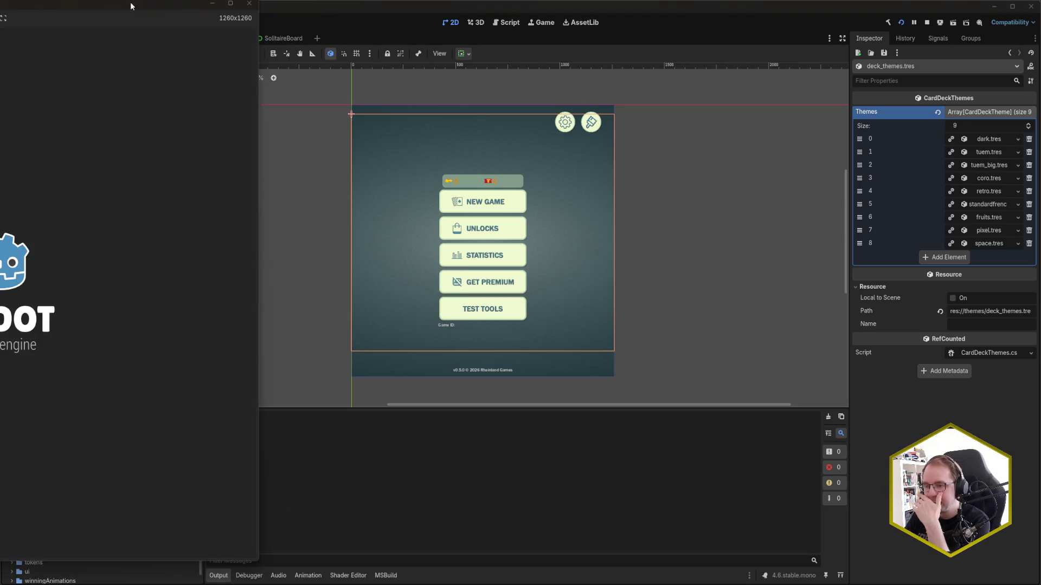
# In the running game's Unlocks screen, buy the planet space deck for 50 coins, leaving 287
pyautogui.moveTo(84, 4)
pyautogui.mouseDown()
pyautogui.moveTo(369, 20)
pyautogui.moveTo(567, 14)
pyautogui.mouseUp()
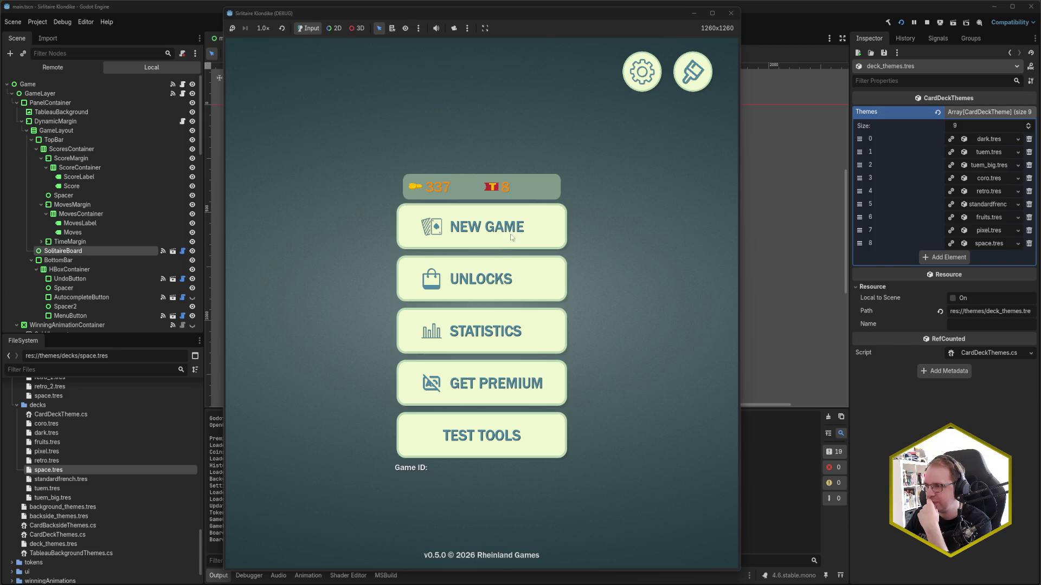
pyautogui.click(488, 284)
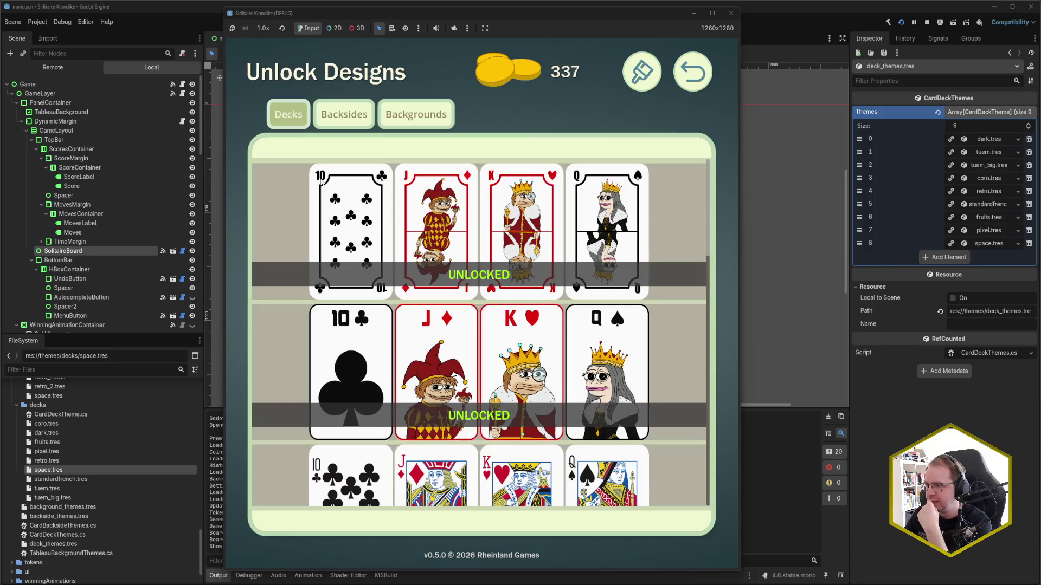
pyautogui.scroll(-10, 546, 363)
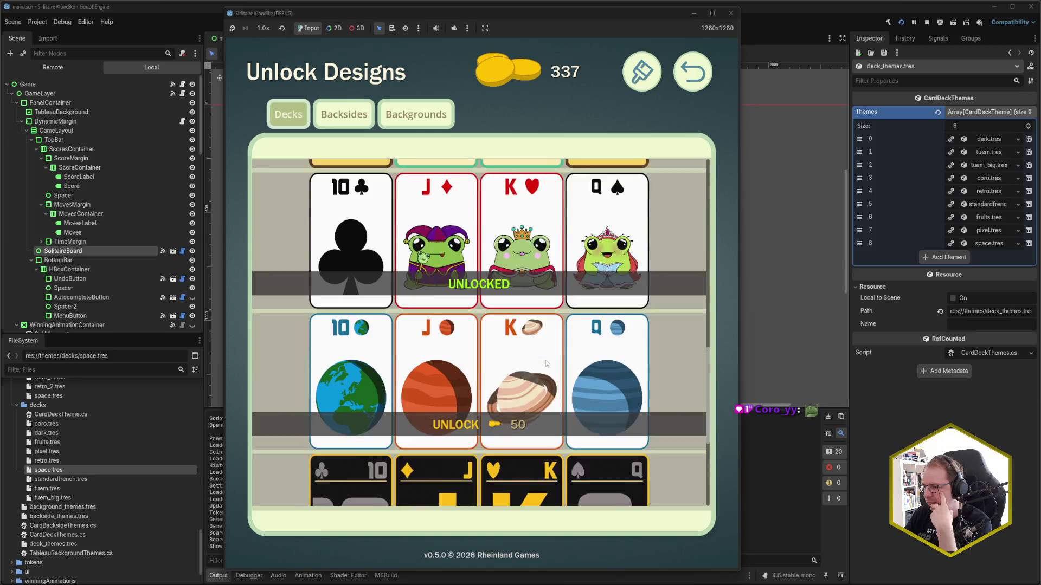
pyautogui.scroll(-2, 546, 363)
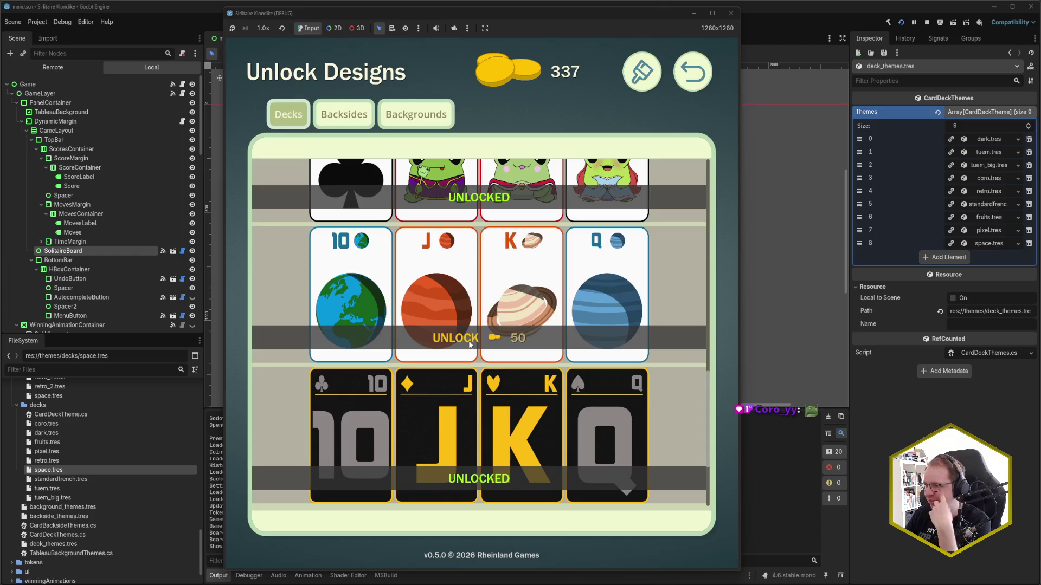
pyautogui.click(470, 344)
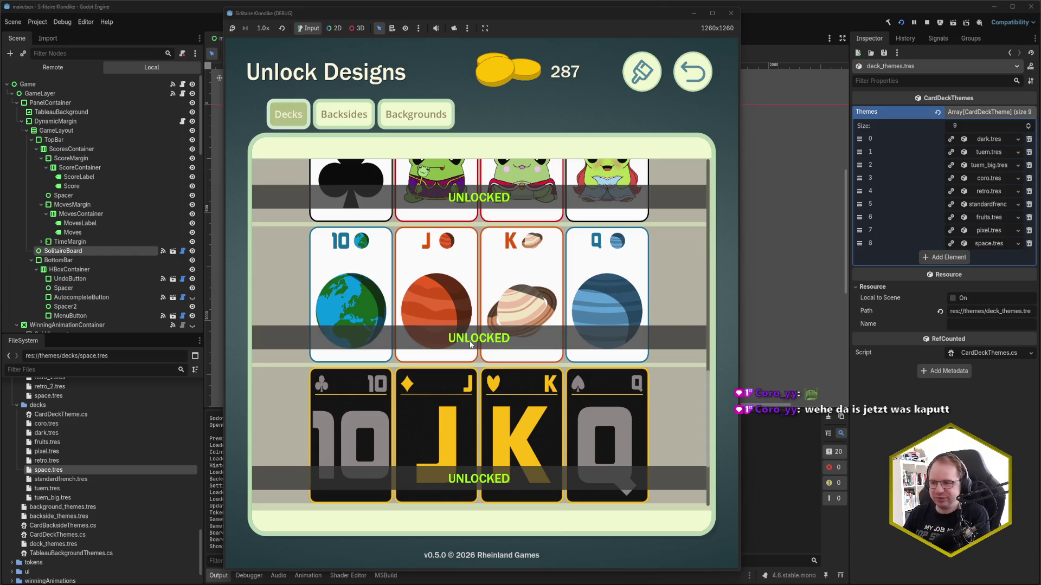
# Browse the card backside designs in the game's unlock shop
pyautogui.click(353, 125)
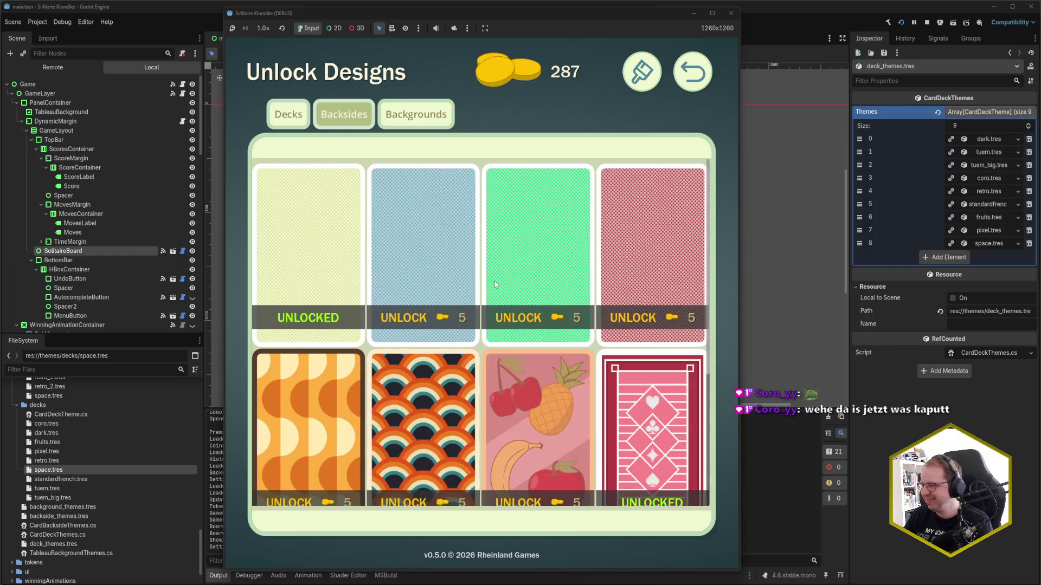
pyautogui.scroll(-3, 495, 281)
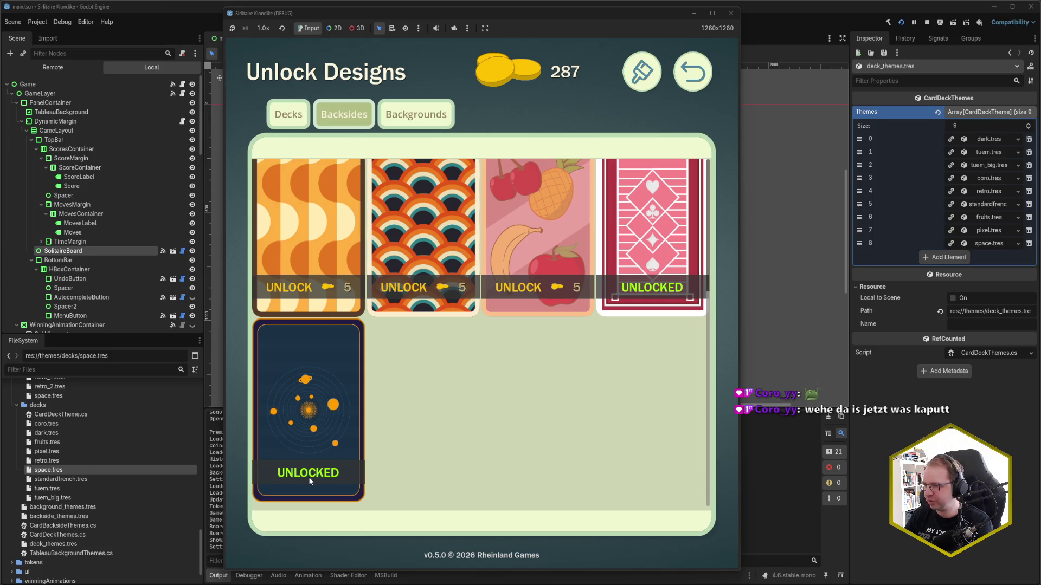
pyautogui.scroll(3, 310, 481)
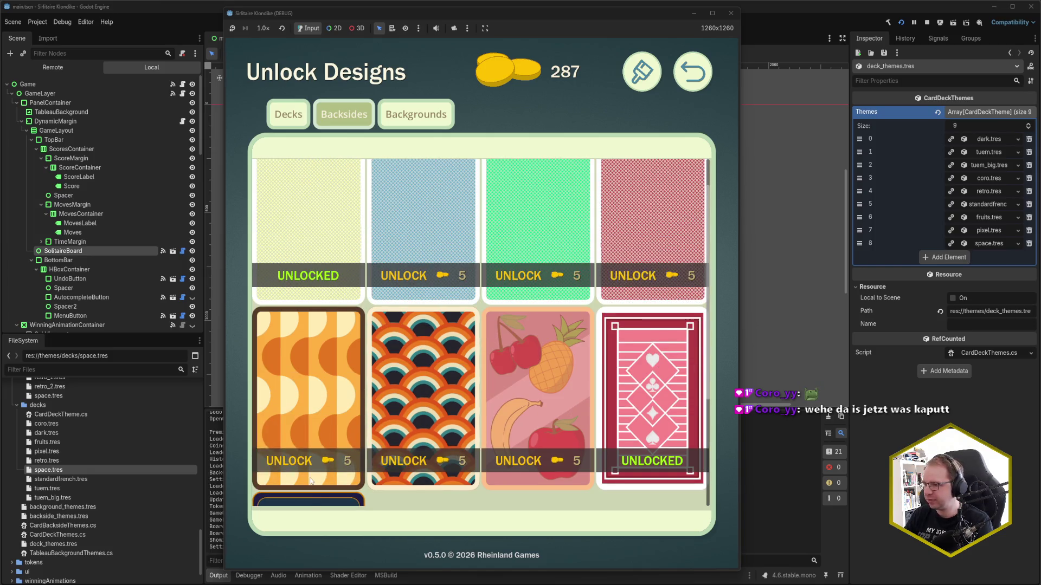
pyautogui.scroll(2, 310, 481)
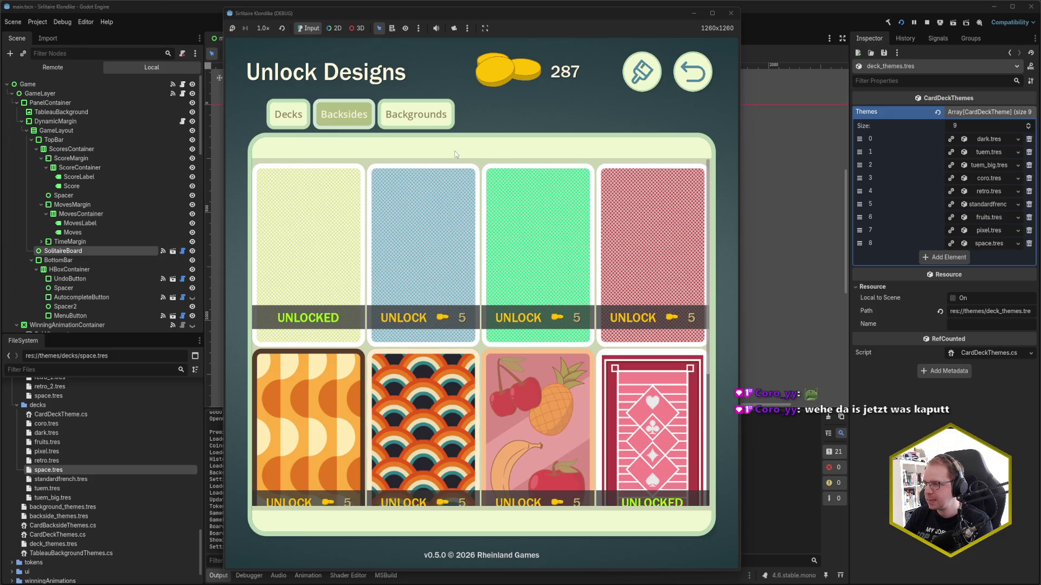
pyautogui.scroll(-5, 430, 220)
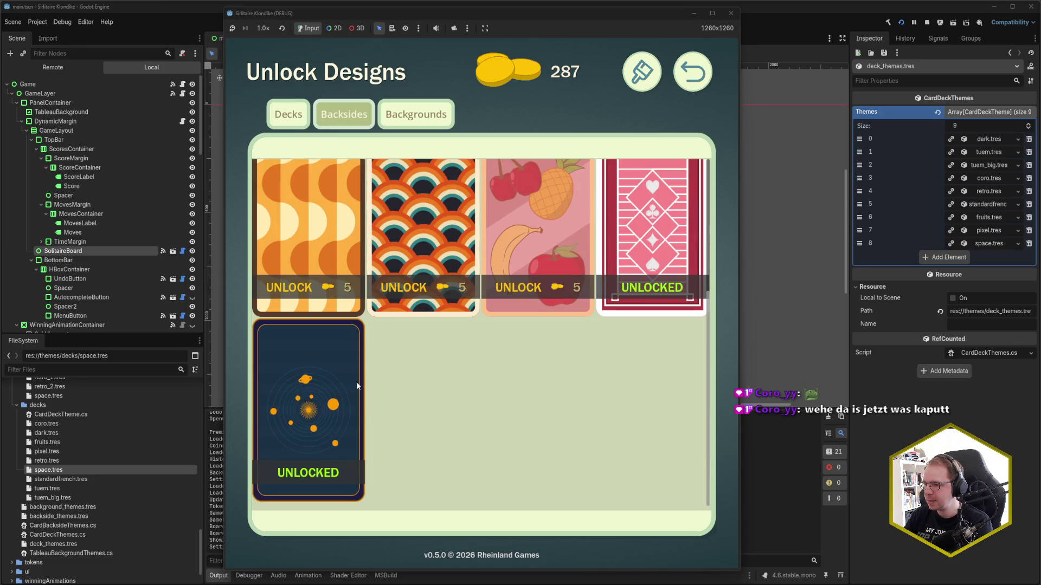
pyautogui.scroll(5, 356, 382)
pyautogui.scroll(-5, 356, 381)
pyautogui.scroll(5, 356, 382)
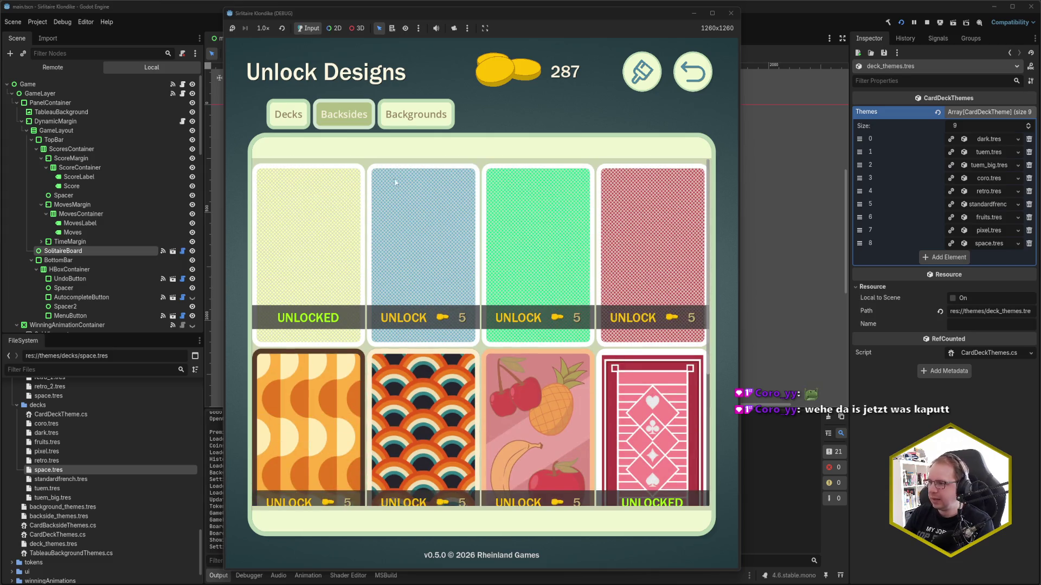
# Unlock the starry space background for 10 coins, then return to the main menu
pyautogui.click(417, 121)
pyautogui.scroll(-10, 516, 349)
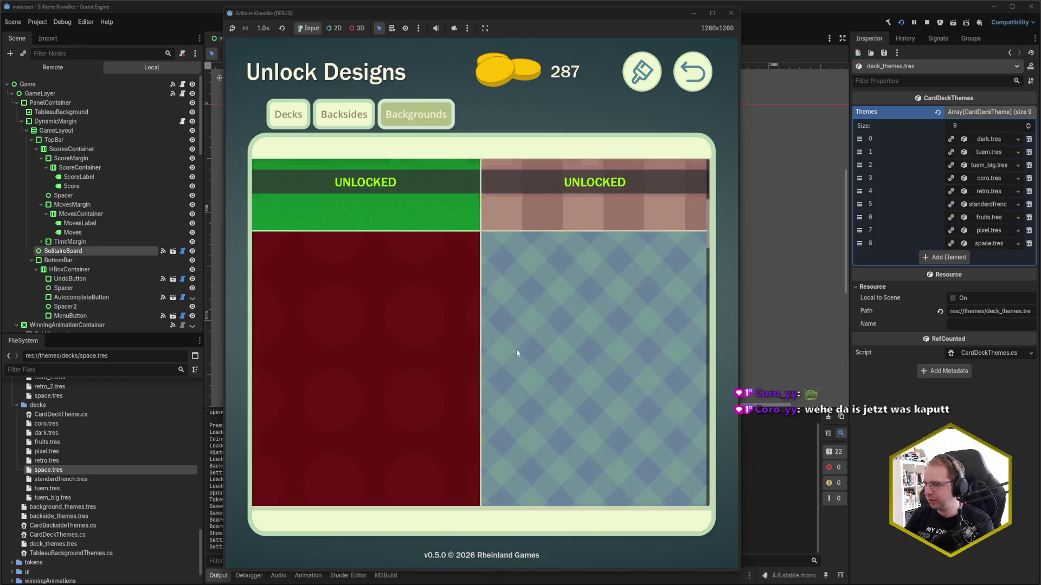
pyautogui.scroll(-10, 505, 338)
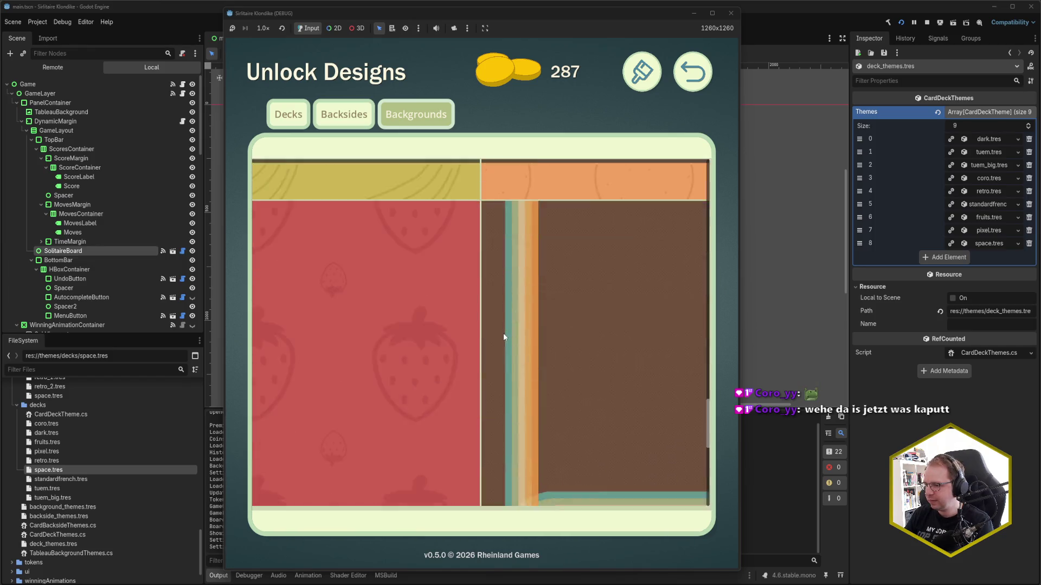
pyautogui.click(372, 459)
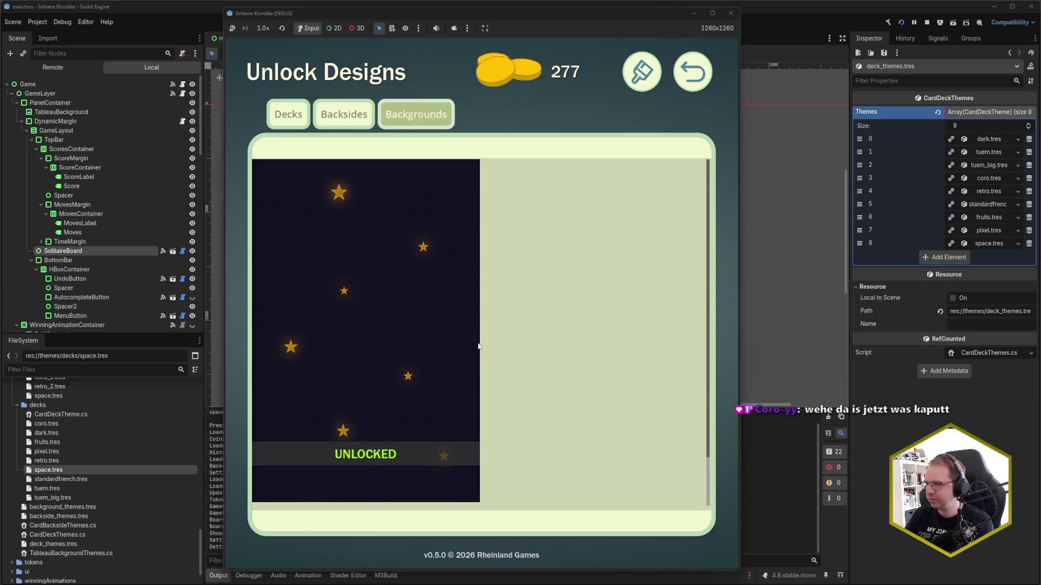
pyautogui.scroll(10, 416, 371)
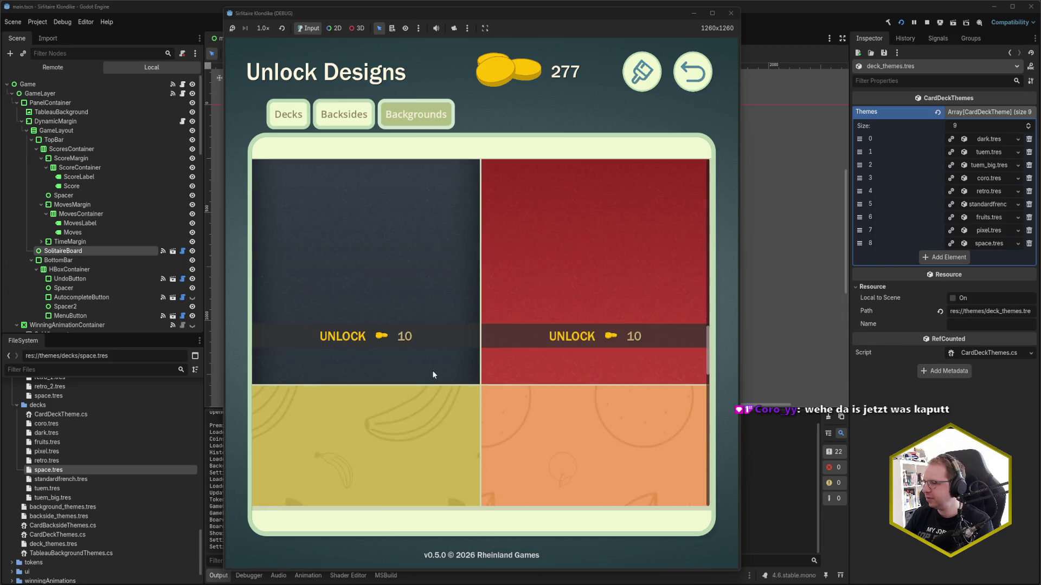
pyautogui.scroll(3, 429, 372)
pyautogui.click(692, 71)
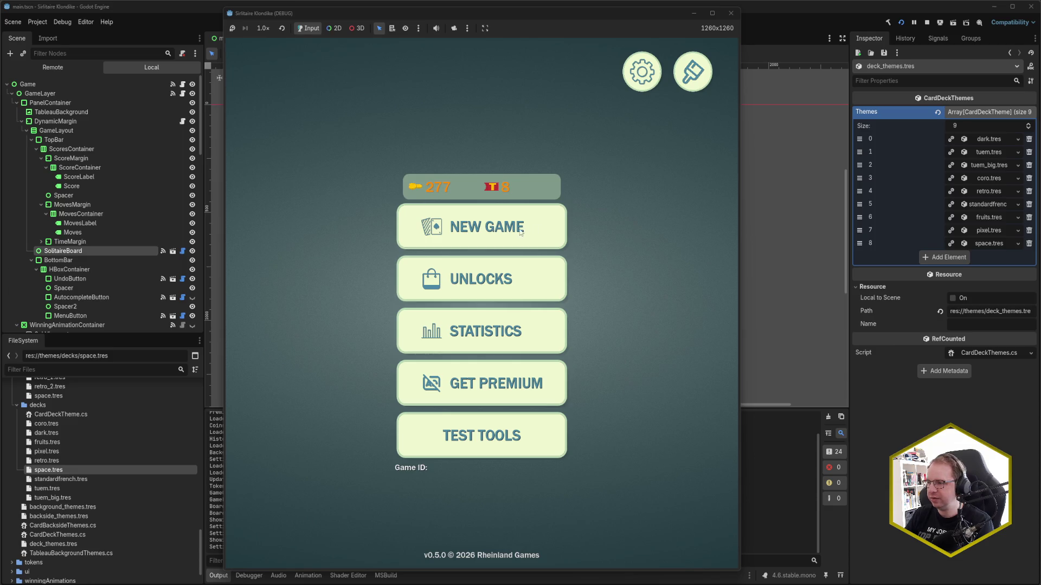
# Start a new game and open the Designs screen from the pause menu
pyautogui.click(522, 230)
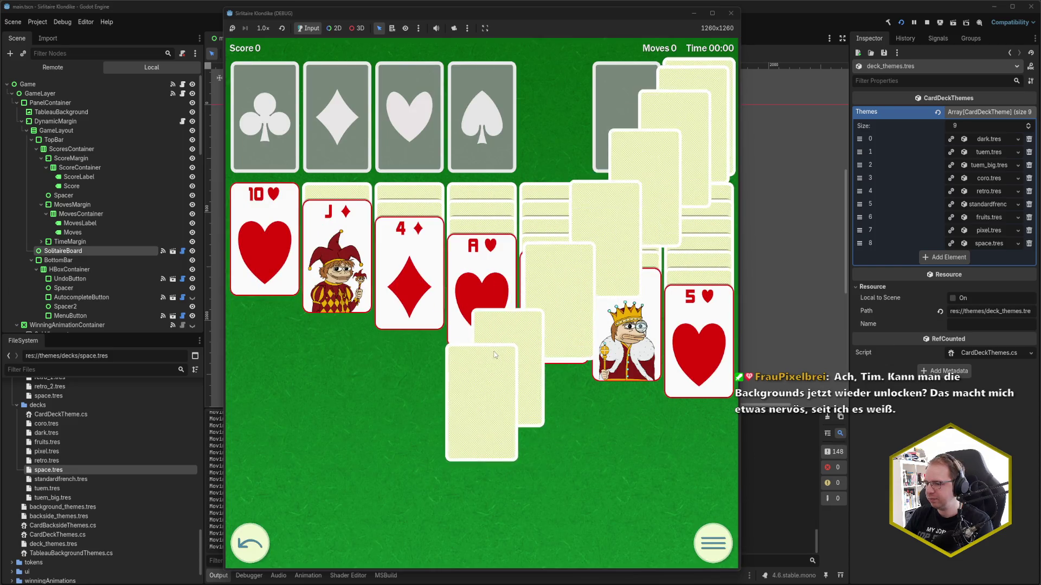
pyautogui.click(729, 546)
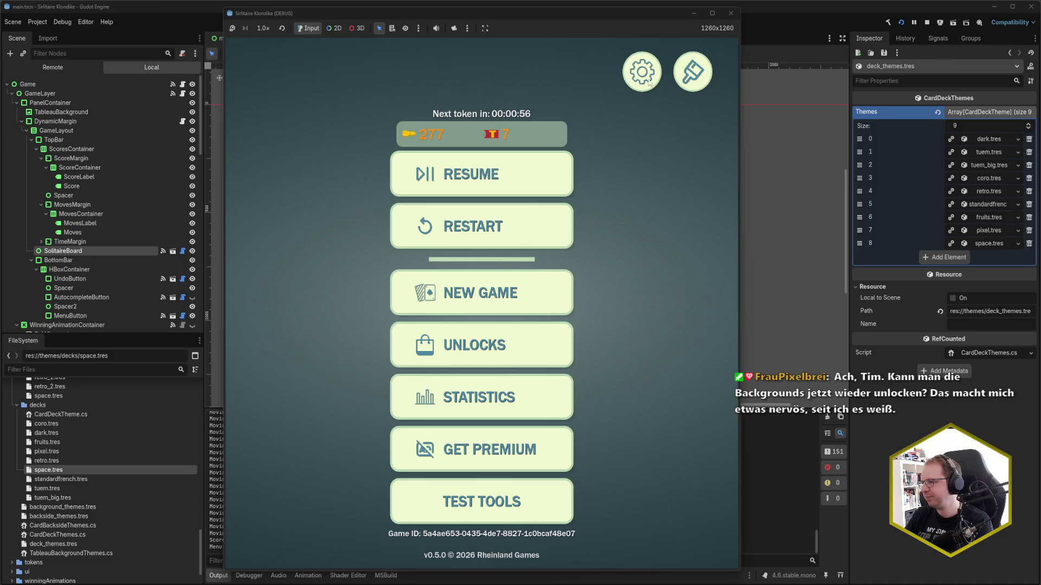
pyautogui.click(646, 76)
pyautogui.click(699, 73)
pyautogui.click(697, 73)
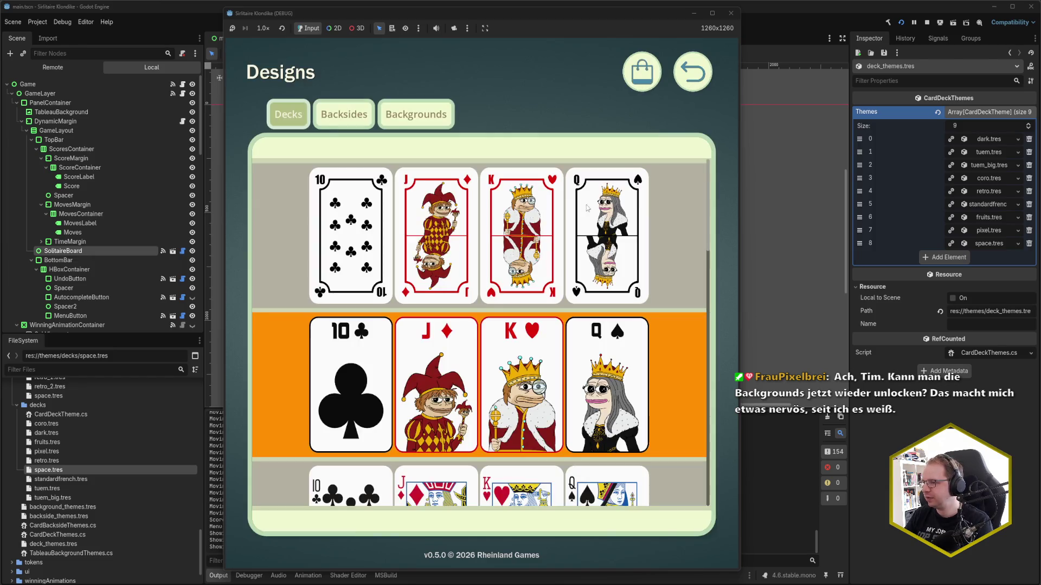
pyautogui.scroll(-10, 466, 275)
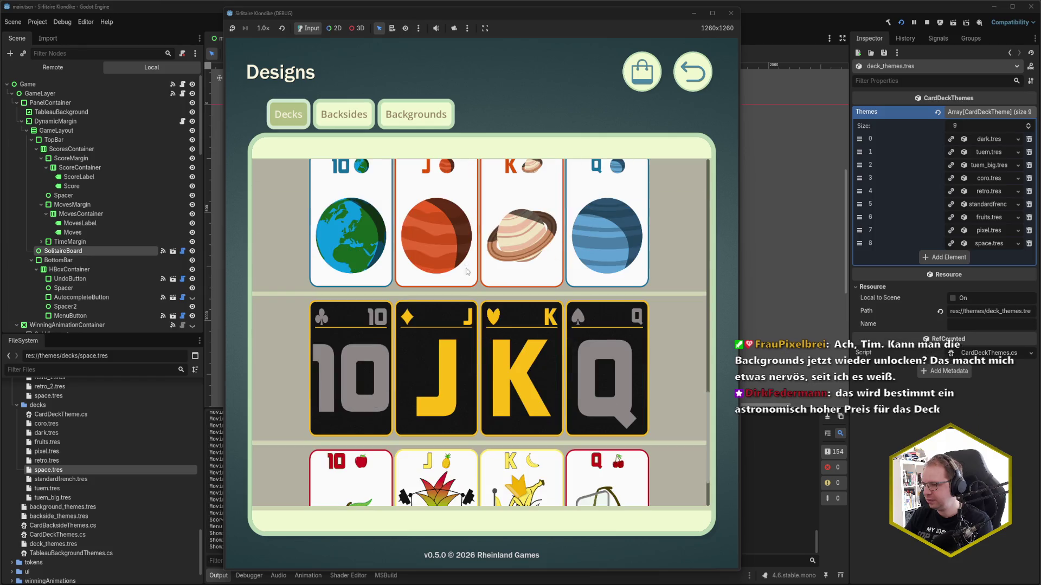
# Select the space deck, space backside and starry space background, then resume the game
pyautogui.click(466, 275)
pyautogui.click(344, 113)
pyautogui.scroll(-5, 304, 325)
pyautogui.click(283, 399)
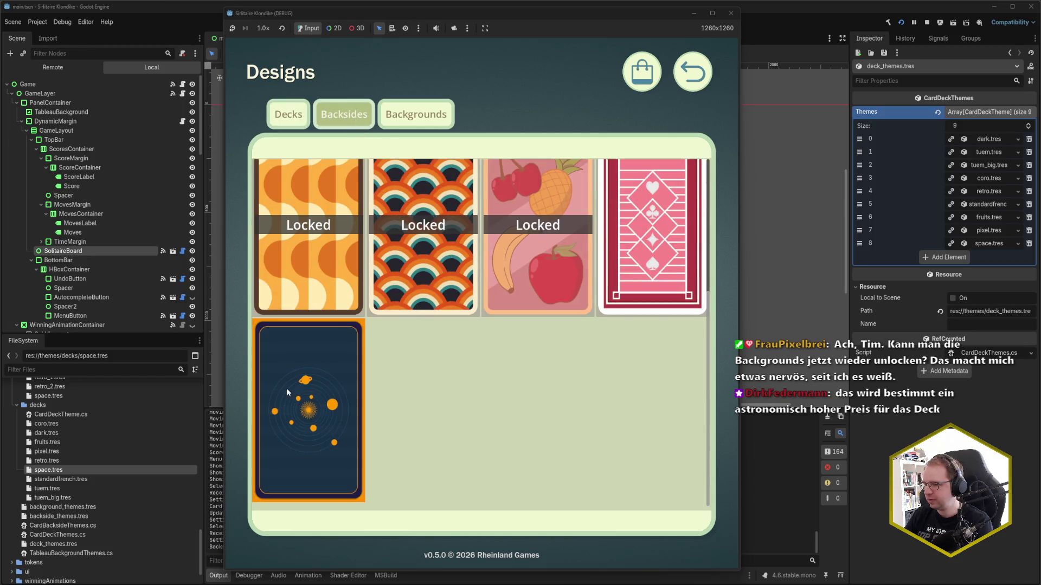
pyautogui.click(416, 114)
pyautogui.scroll(-10, 403, 284)
pyautogui.scroll(-5, 404, 378)
pyautogui.click(369, 335)
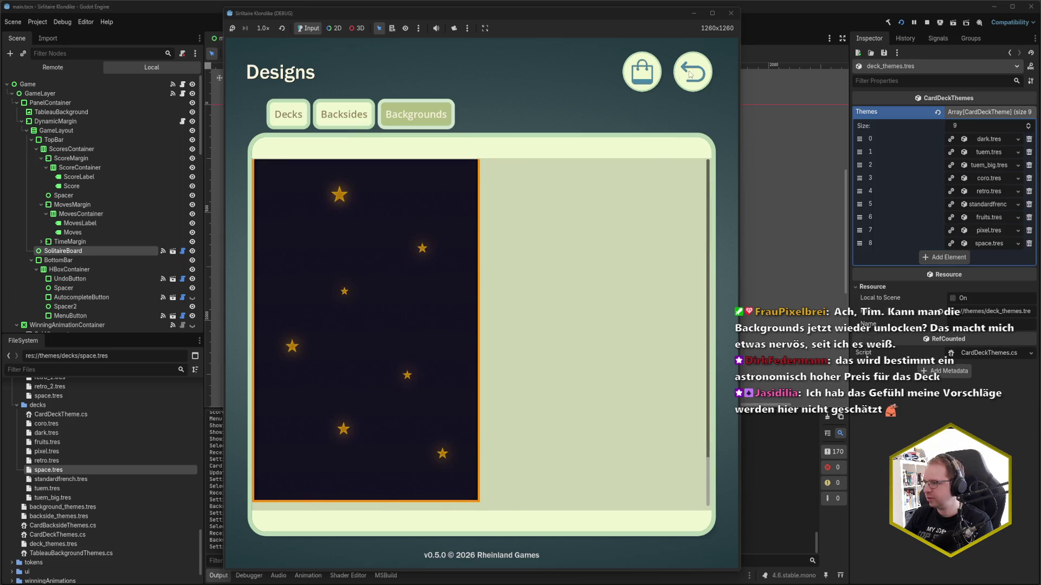
pyautogui.click(690, 75)
pyautogui.click(511, 182)
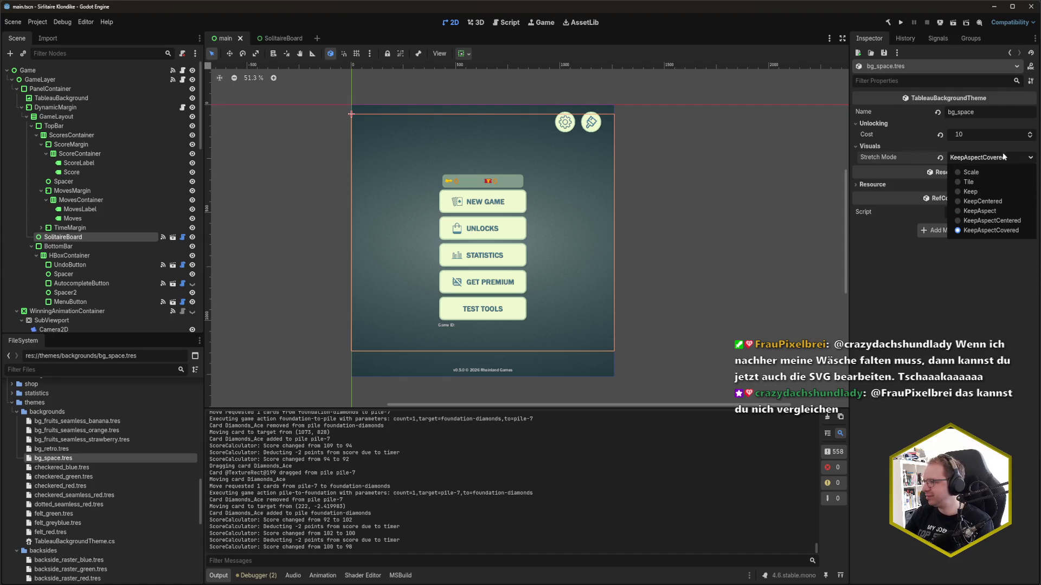
# Change bg_space's Stretch Mode from KeepAspectCovered to Scale, save, and relaunch with F5
pyautogui.press('Escape')
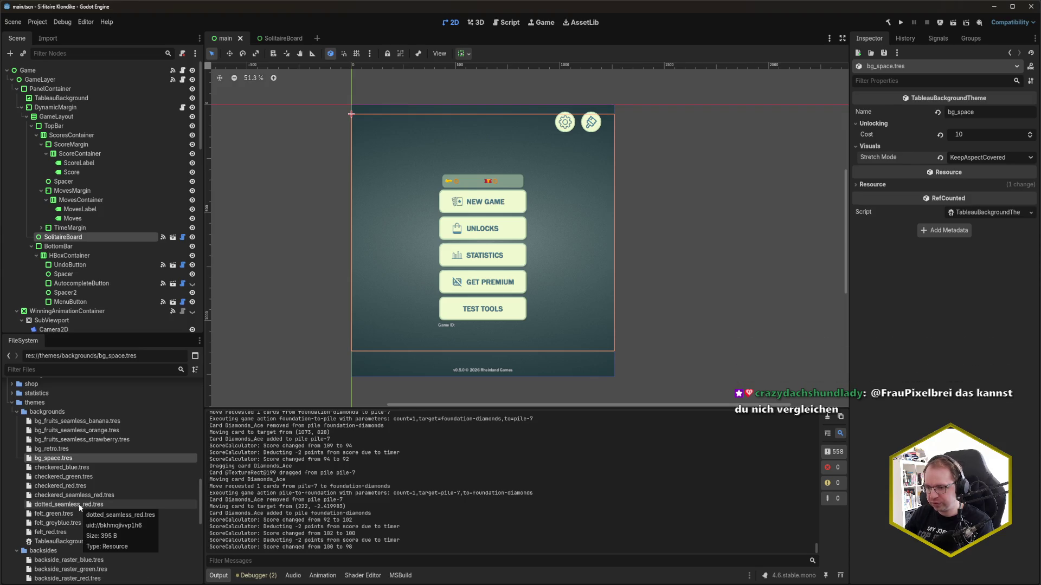
pyautogui.click(984, 157)
pyautogui.click(986, 172)
pyautogui.hotkey('ctrl', 's')
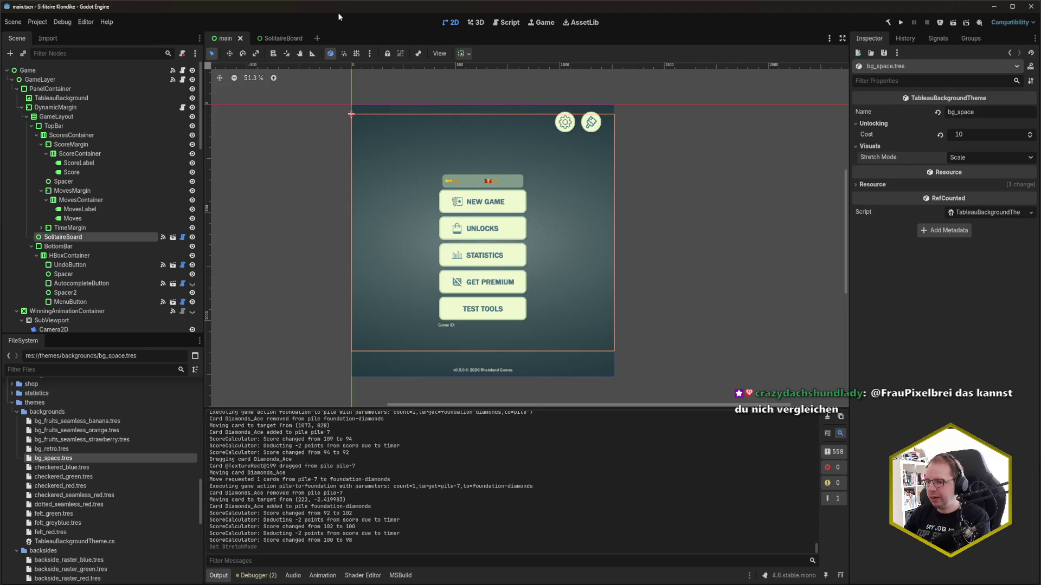
pyautogui.click(107, 448)
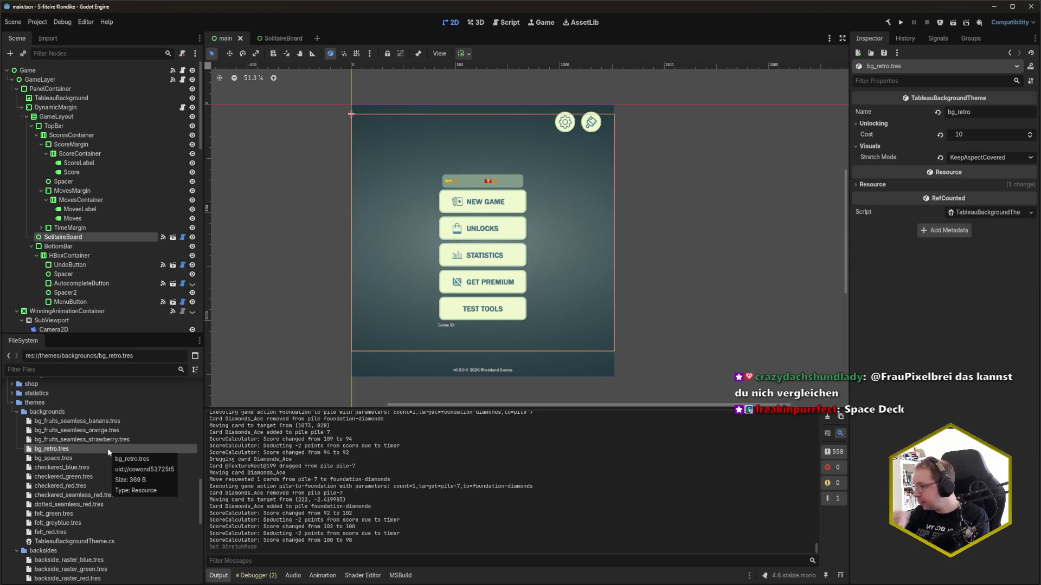
pyautogui.press('F5')
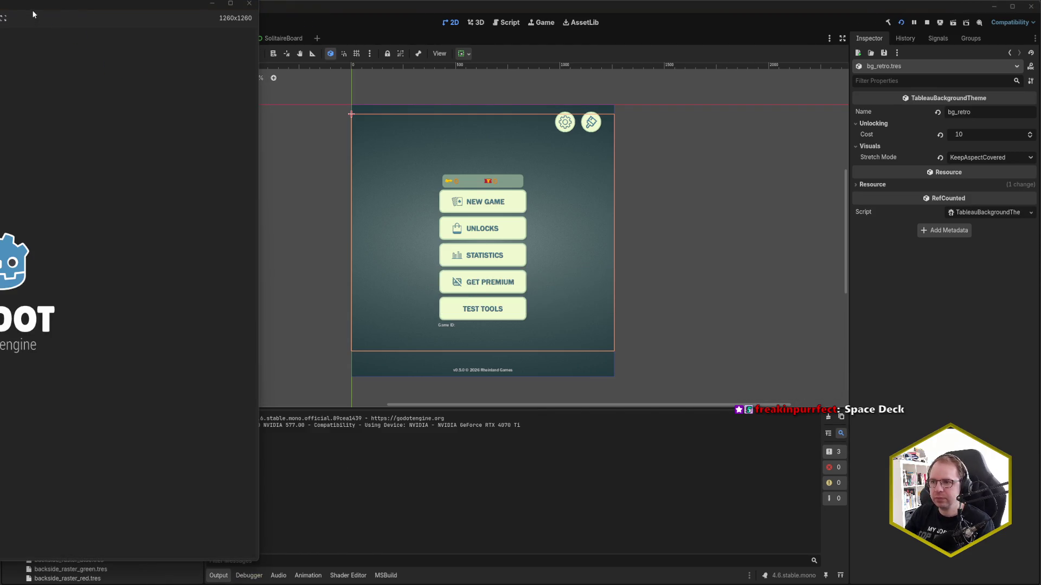
# Deal a new game to check the space cards over the starry background, then close the game
pyautogui.moveTo(33, 3)
pyautogui.mouseDown()
pyautogui.moveTo(438, 37)
pyautogui.moveTo(559, 14)
pyautogui.mouseUp()
pyautogui.click(547, 244)
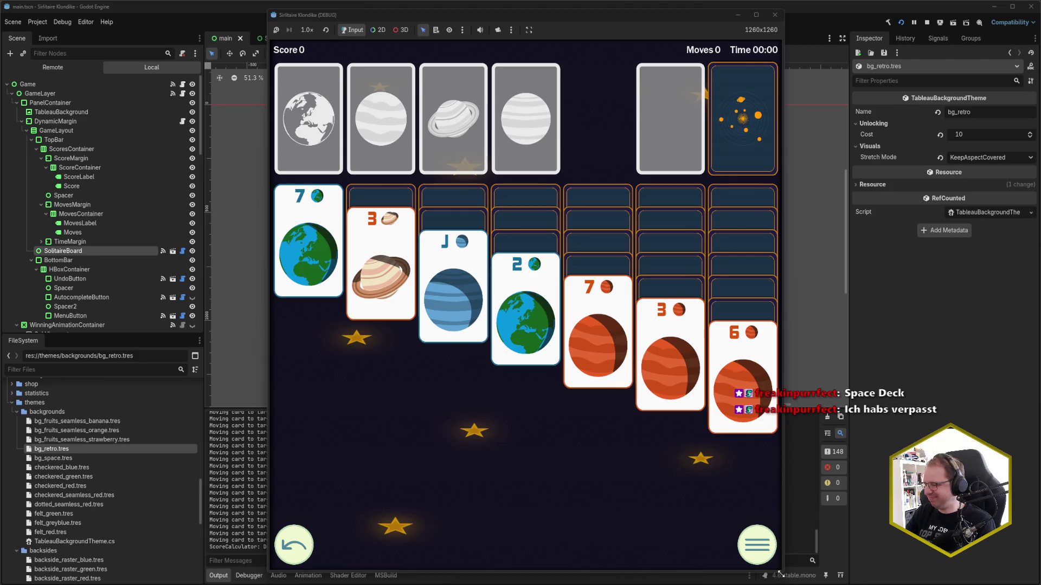
pyautogui.click(775, 14)
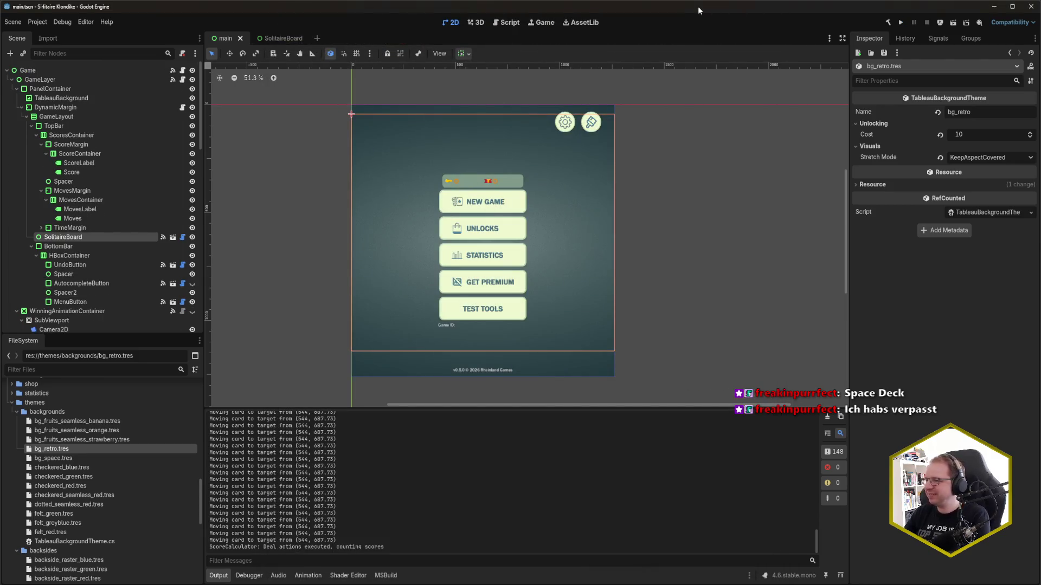
# Enable Mirror Android devices and deploy the game to the Samsung SM-T720 over USB
pyautogui.click(940, 23)
pyautogui.click(947, 46)
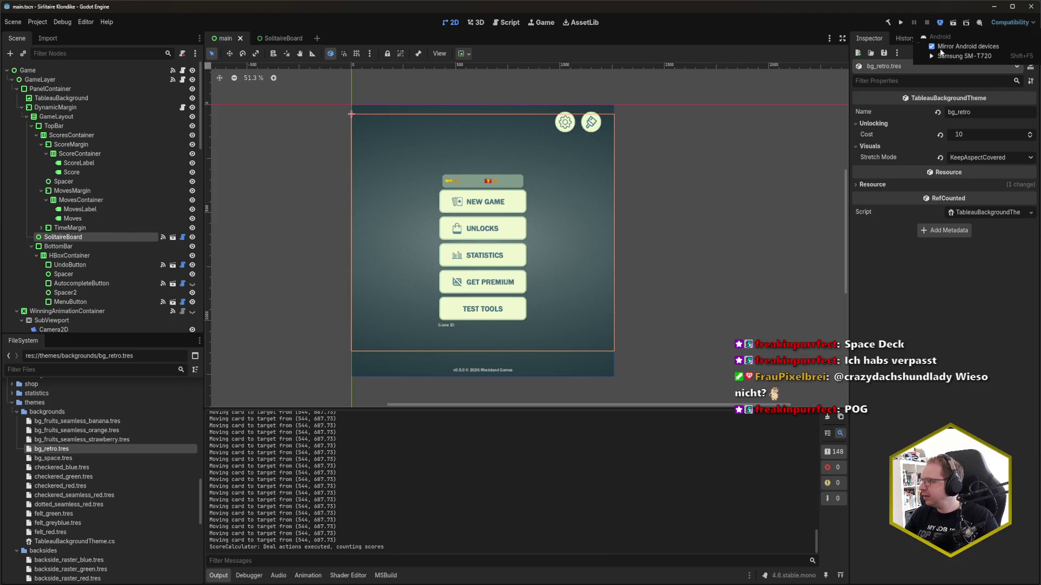
pyautogui.click(940, 23)
pyautogui.click(954, 56)
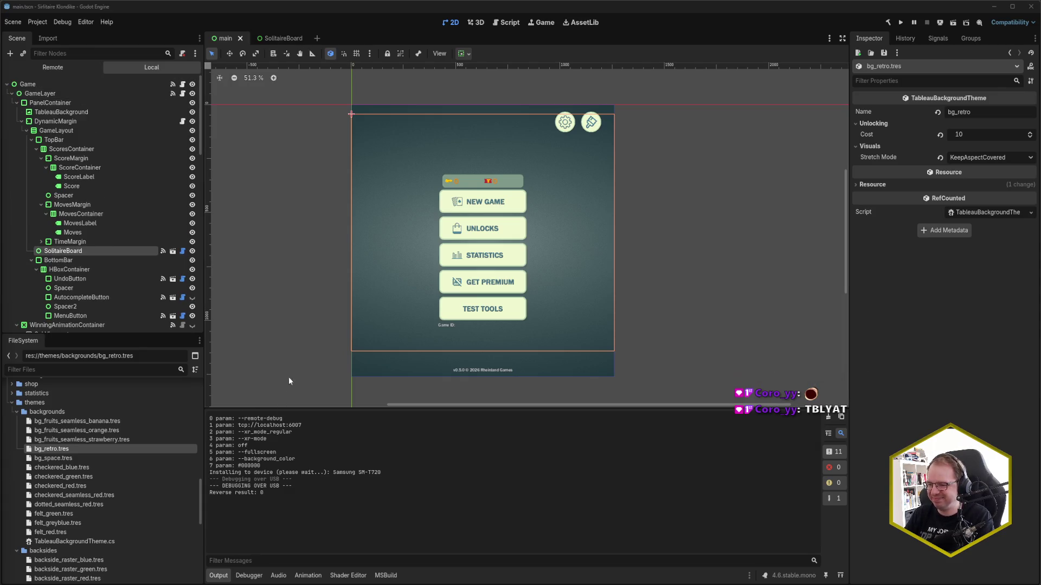
# Bring the SM-T720 mirror window into view and switch the tablet game to the Designs screen
pyautogui.moveTo(302, 29); pyautogui.dragTo(428, 20)
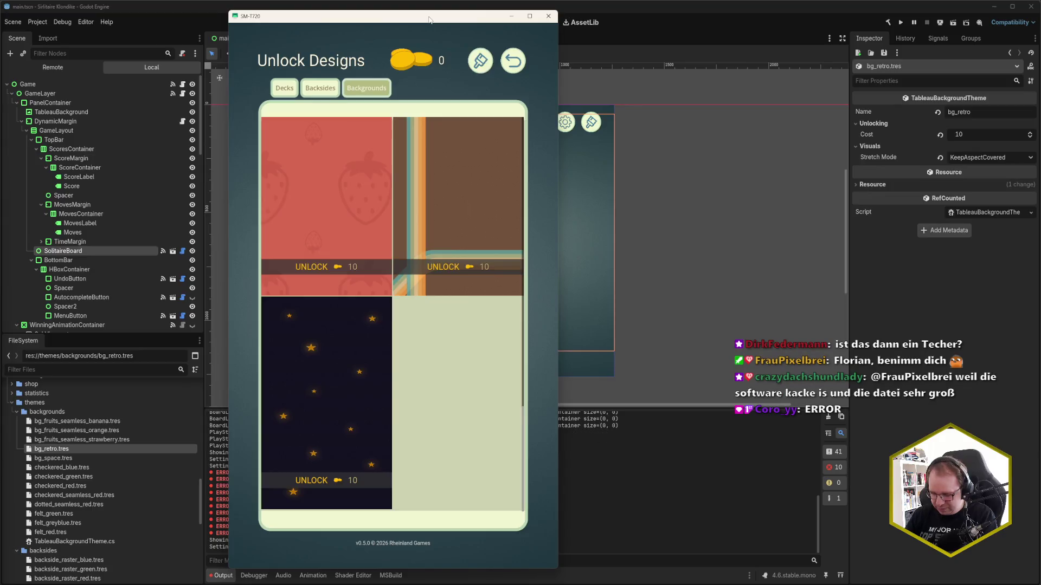
pyautogui.press('Escape')
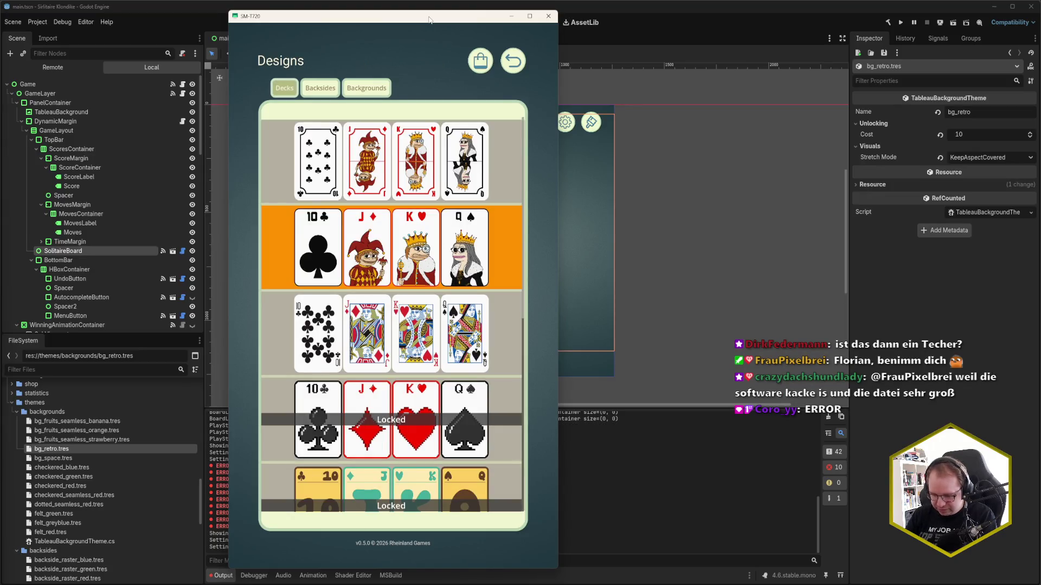
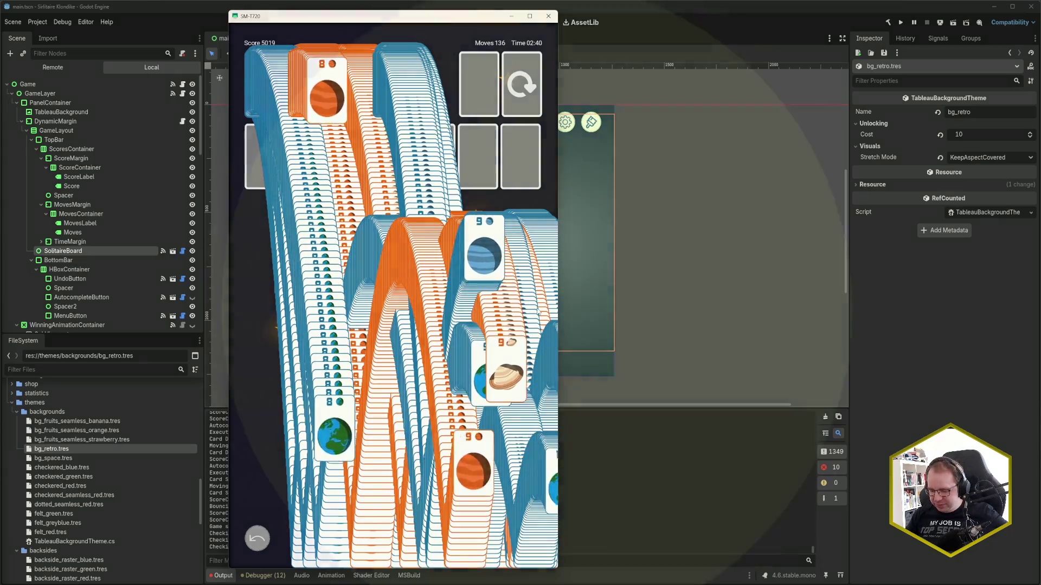
# Dismiss the won-round screen (5019 points, 136 moves) and return to the solitaire main menu
pyautogui.moveTo(537, 306); pyautogui.dragTo(438, 23)
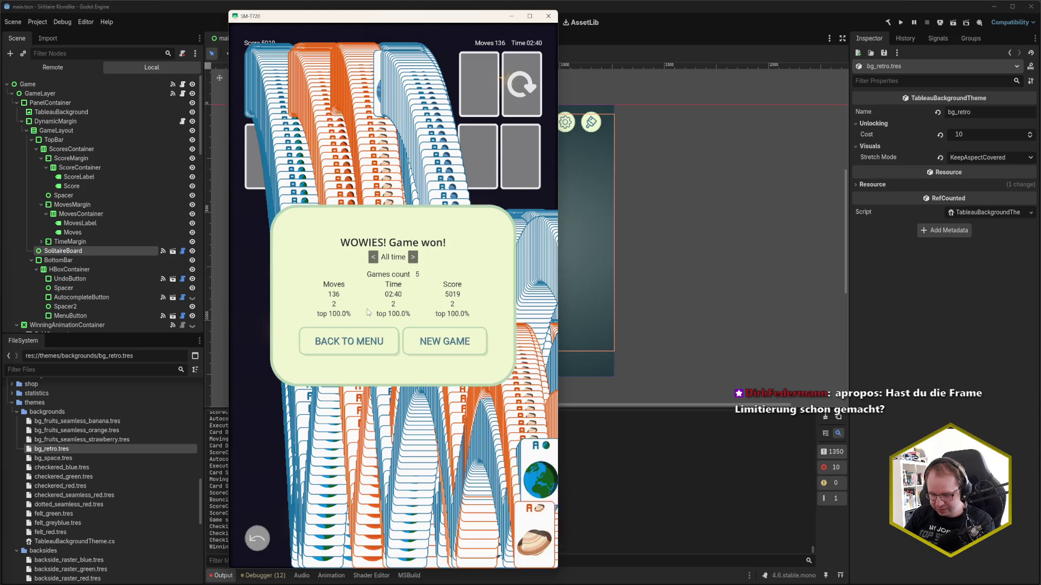
pyautogui.press('Escape')
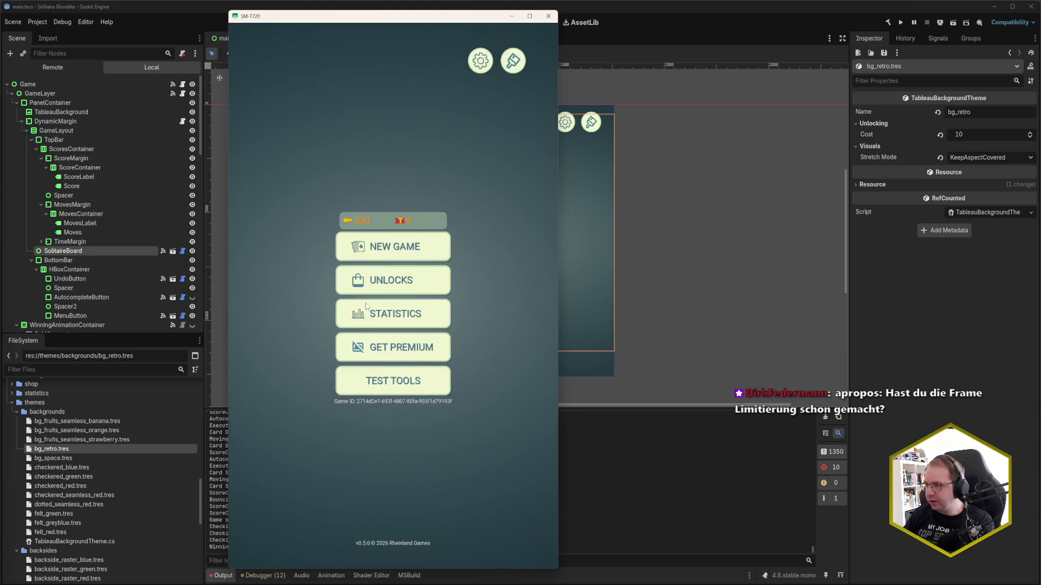
# Close the game window, toggle the Output standard-message filter off and back on, then switch to Rider
pyautogui.click(547, 15)
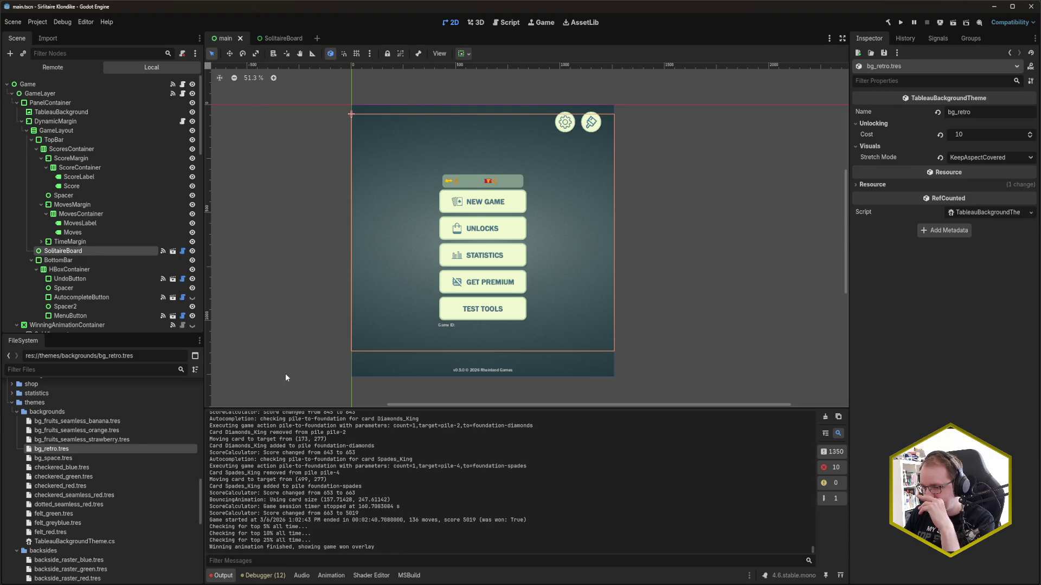
pyautogui.click(835, 453)
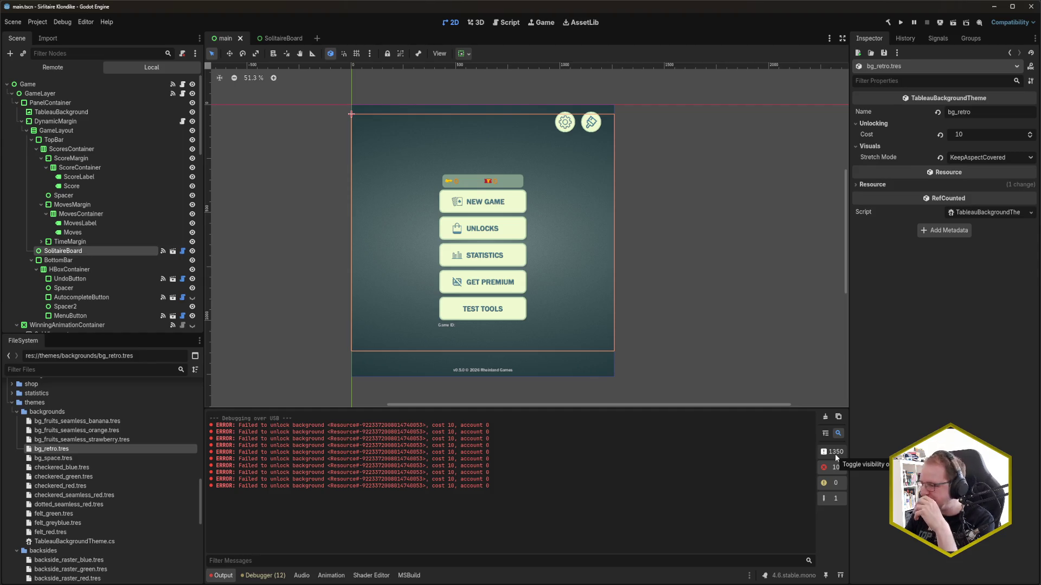
pyautogui.click(835, 454)
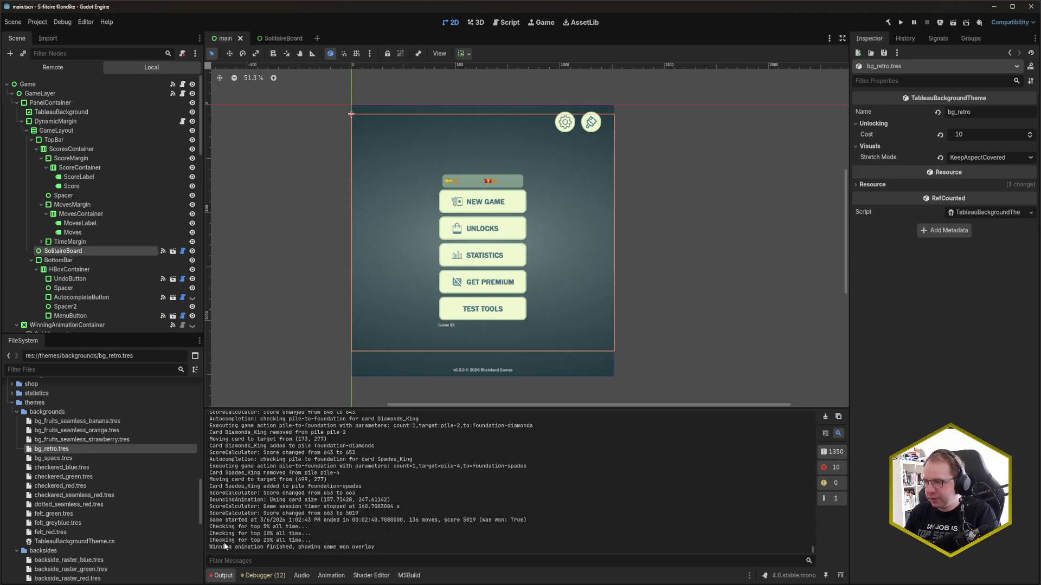
pyautogui.hotkey('alt', 'Tab')
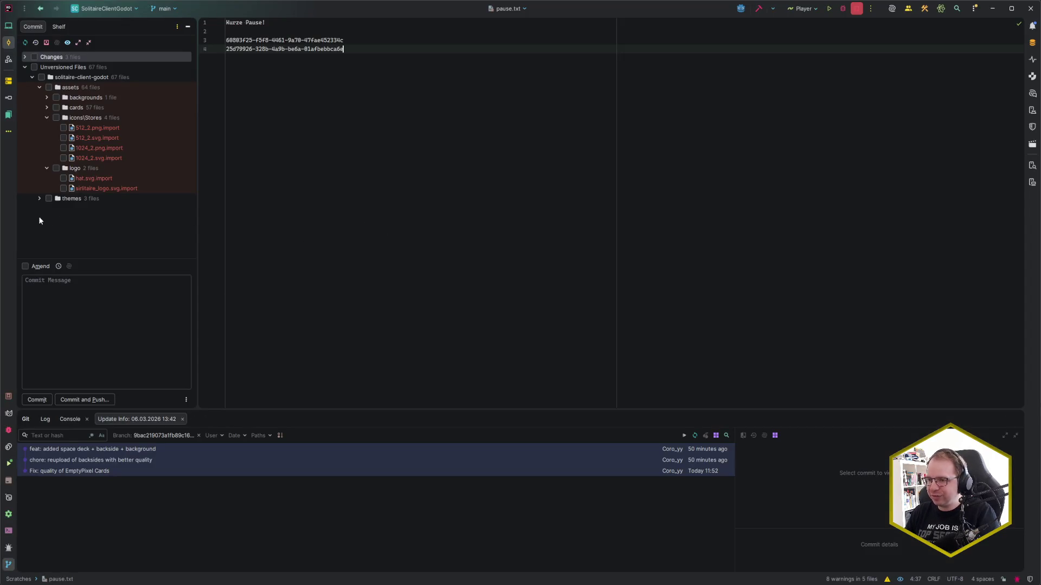
# Inspect the themes and cards folders and add the unversioned asset folders to version control
pyautogui.click(35, 197)
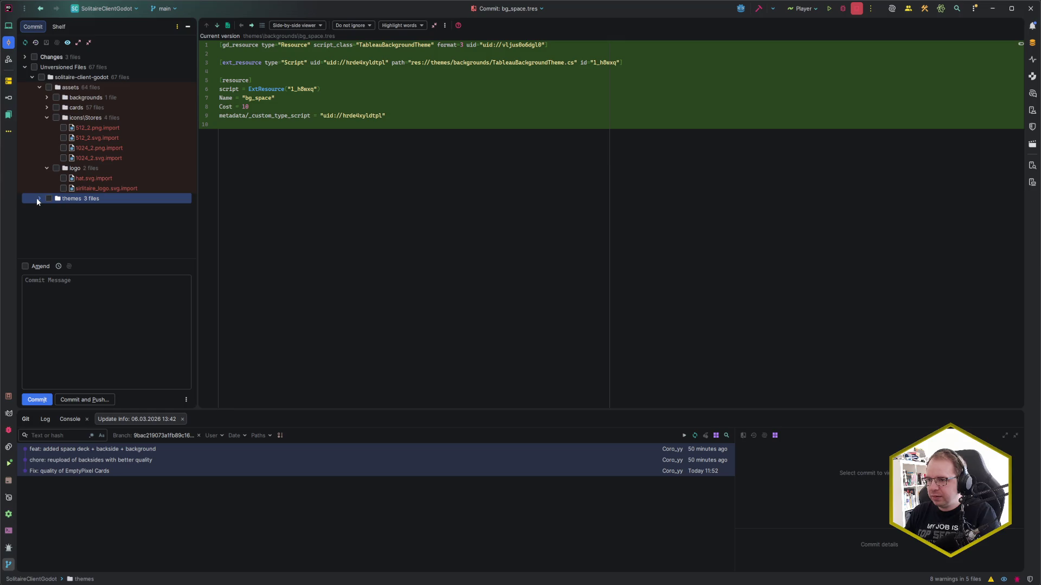
pyautogui.click(37, 198)
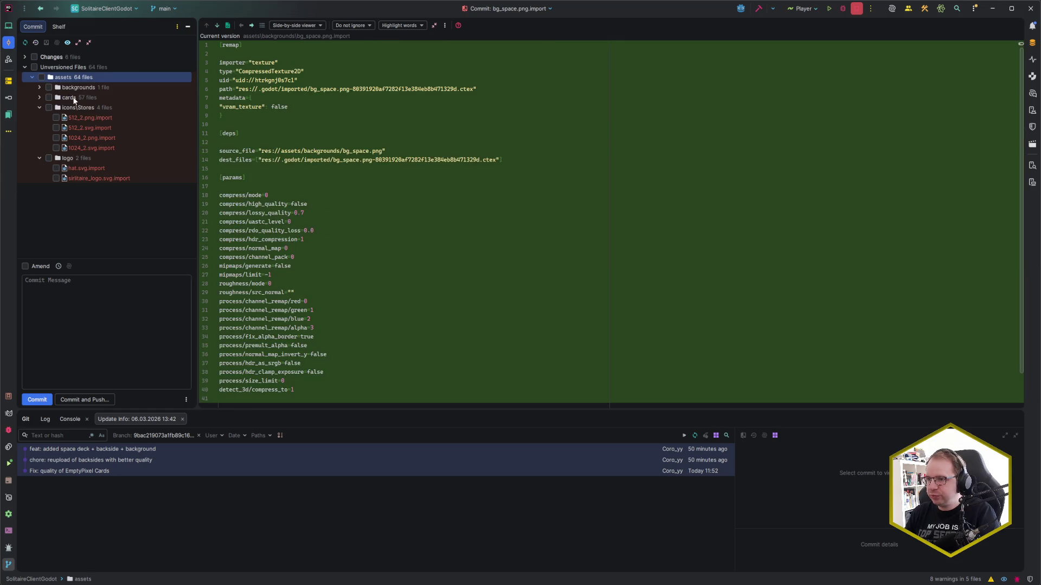
pyautogui.doubleClick(71, 98)
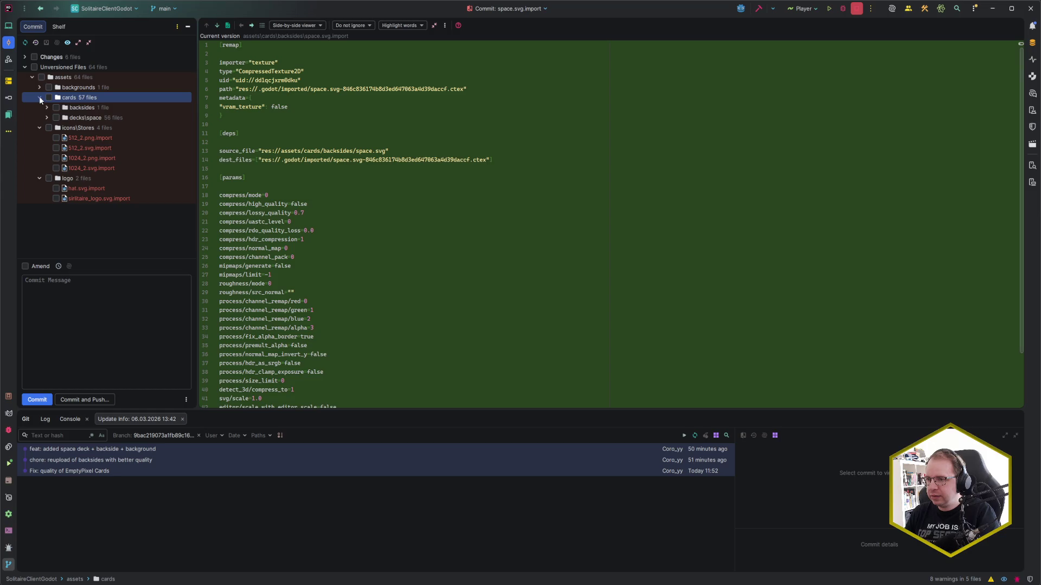
pyautogui.hotkey('ctrl', 'alt', 'a')
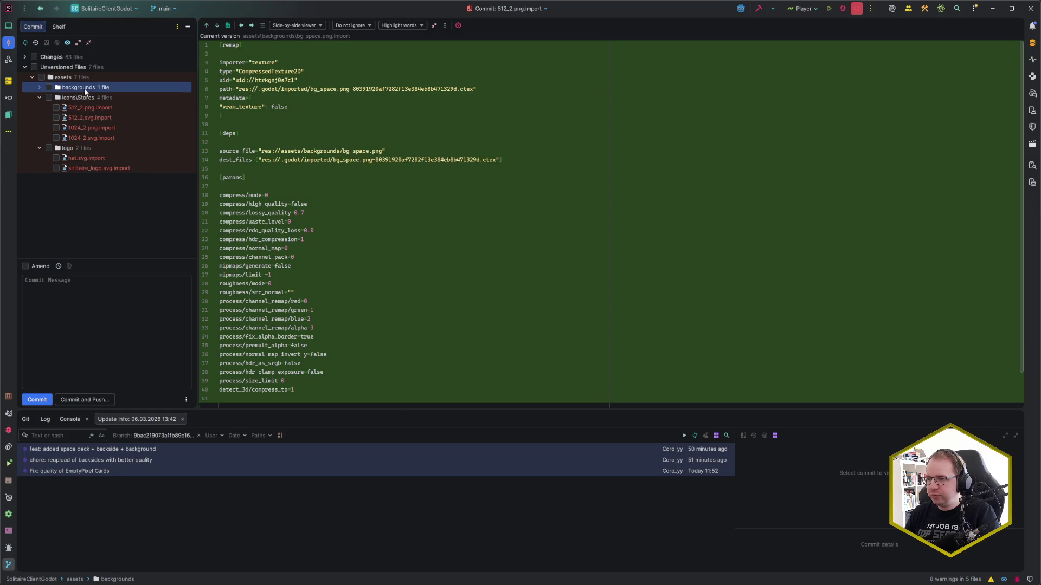
# Include all changes in the commit and write the message 'feat: add space theme' with a Refs line
pyautogui.click(24, 57)
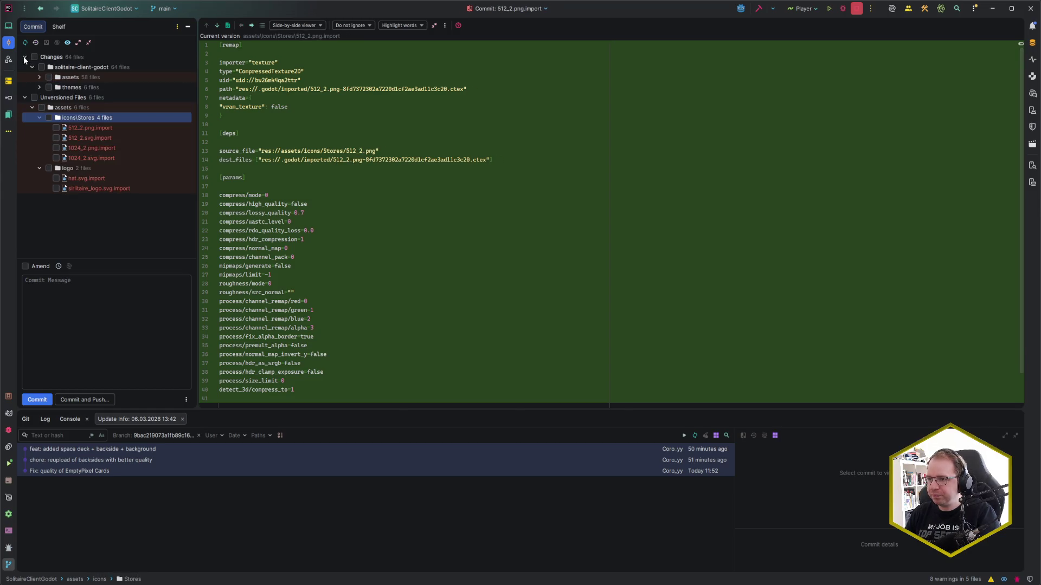
pyautogui.click(33, 57)
pyautogui.click(98, 304)
pyautogui.write(': add space theme')
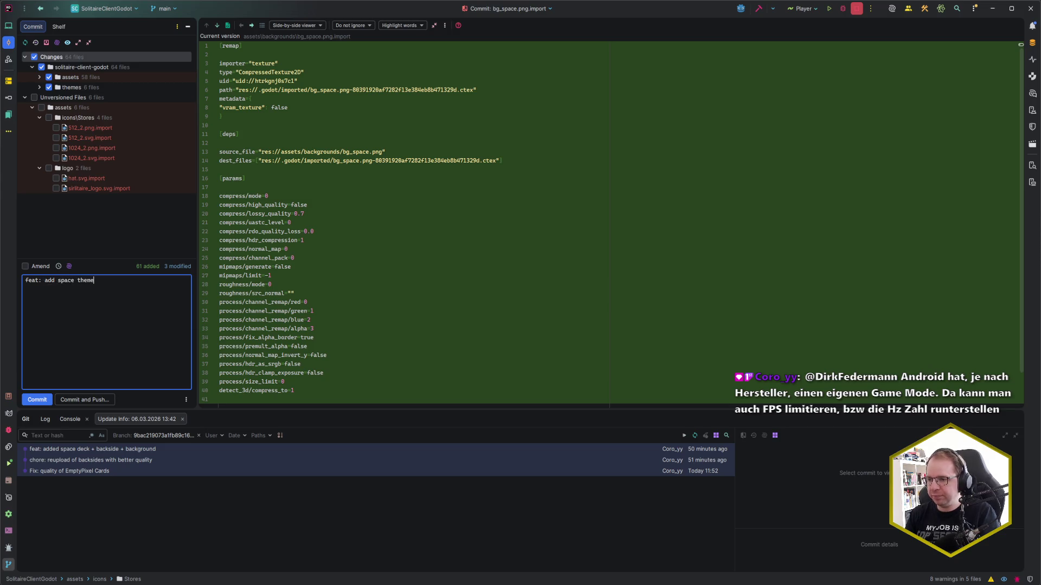
pyautogui.write('Refs: $')
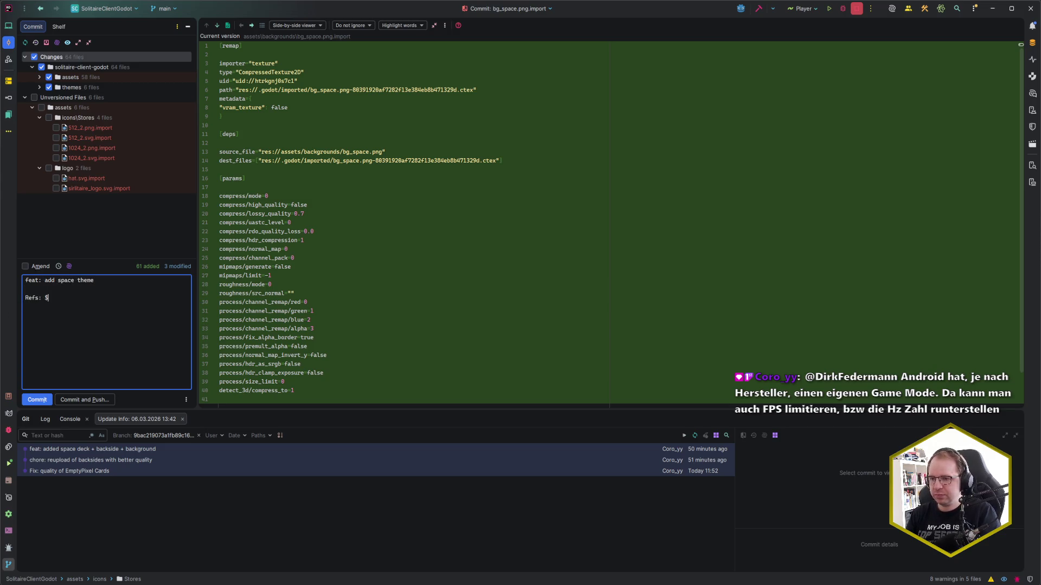
pyautogui.hotkey('alt', 'Tab')
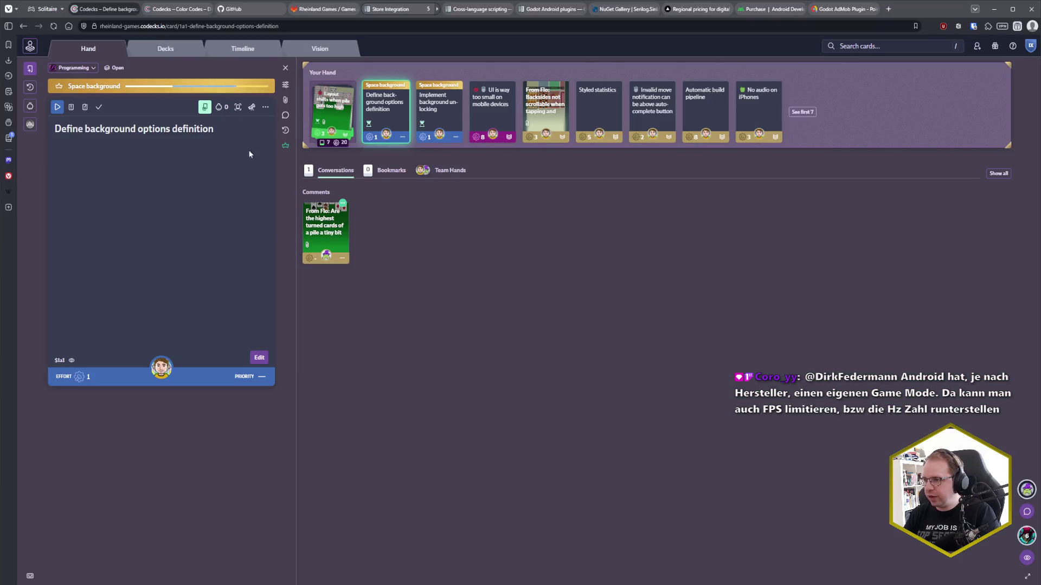
# Add the Deck Metadata and Background Metadata cards from the Game Design deck to the hand
pyautogui.click(444, 116)
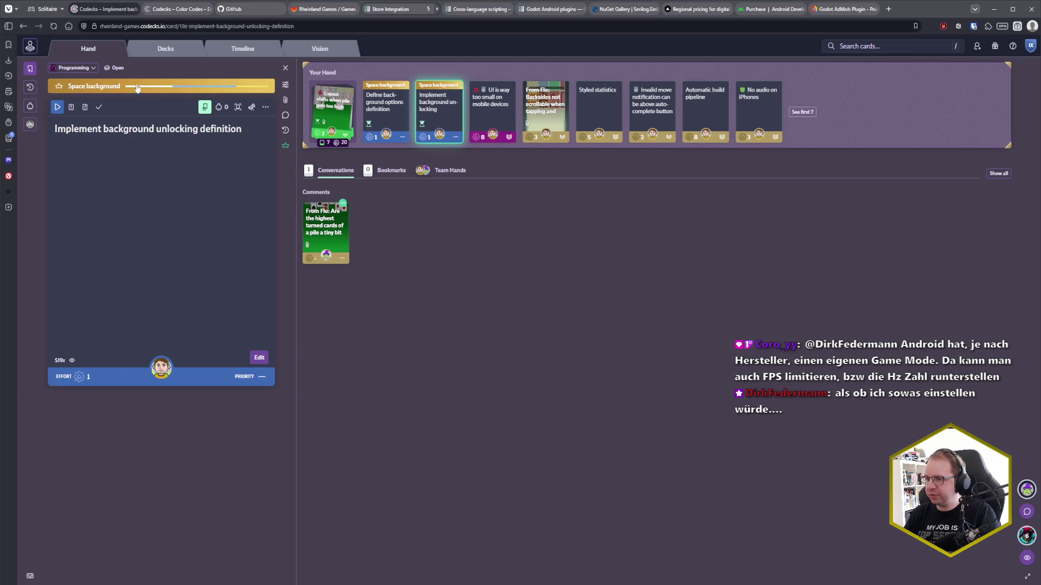
pyautogui.click(169, 51)
pyautogui.click(251, 311)
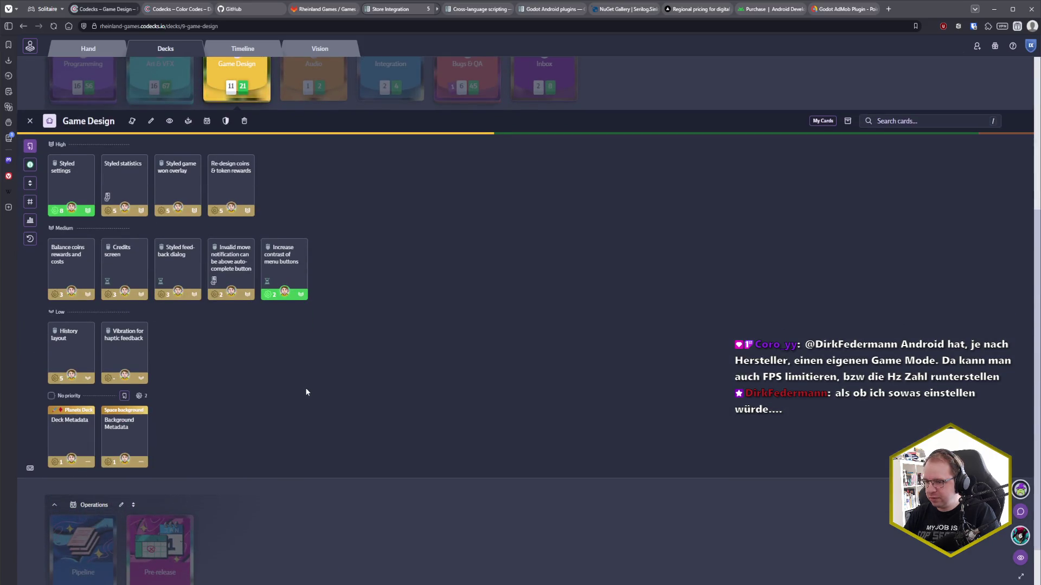
pyautogui.keyDown('shift'); pyautogui.click(71, 420); pyautogui.keyUp('shift')
pyautogui.moveTo(71, 415)
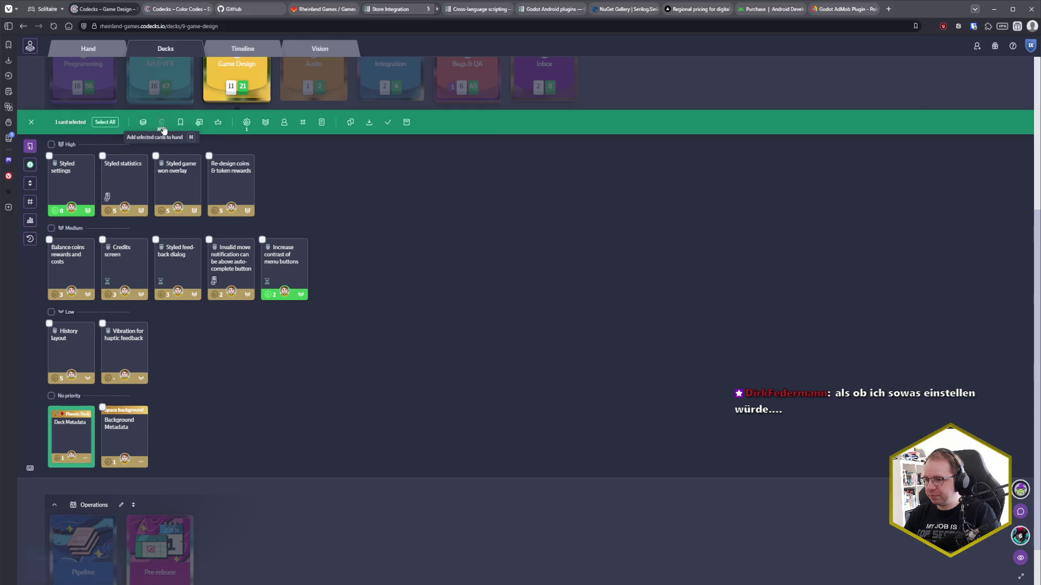
pyautogui.click(162, 122)
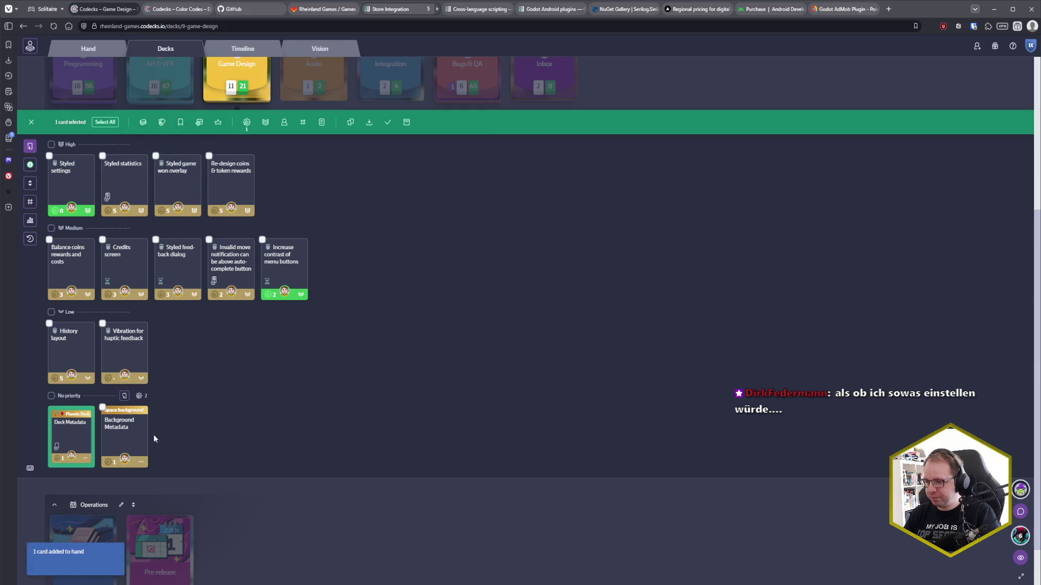
pyautogui.click(104, 412)
pyautogui.click(49, 407)
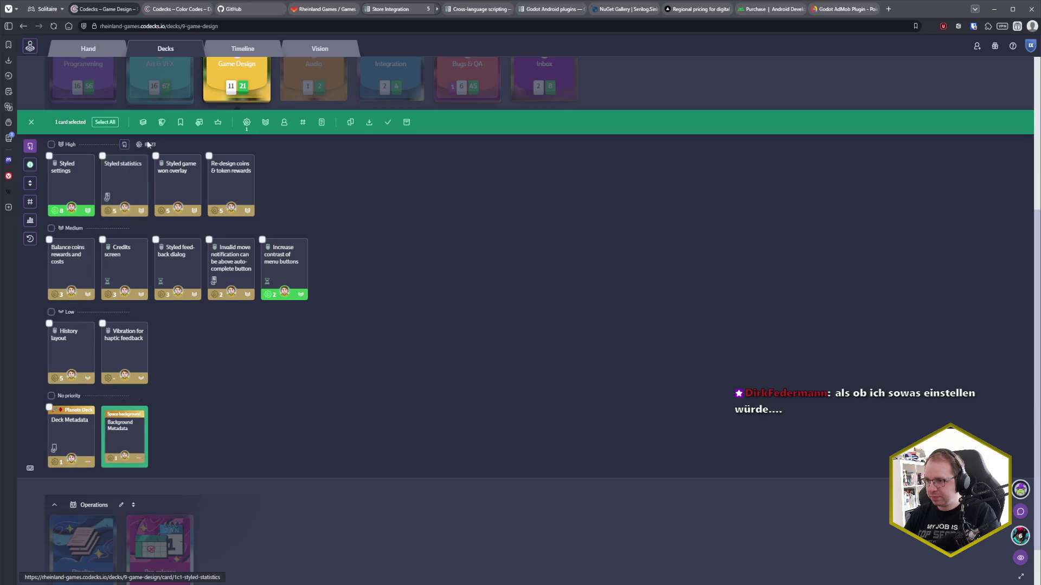
pyautogui.click(162, 122)
# In the hand, start work on both the Deck Metadata and Background Metadata cards
pyautogui.click(105, 47)
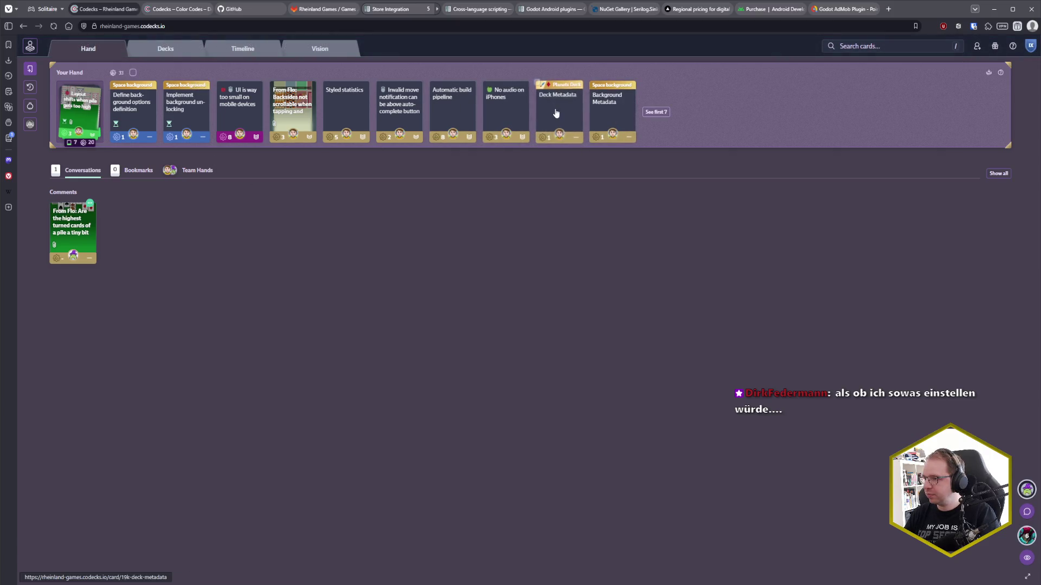
pyautogui.click(558, 108)
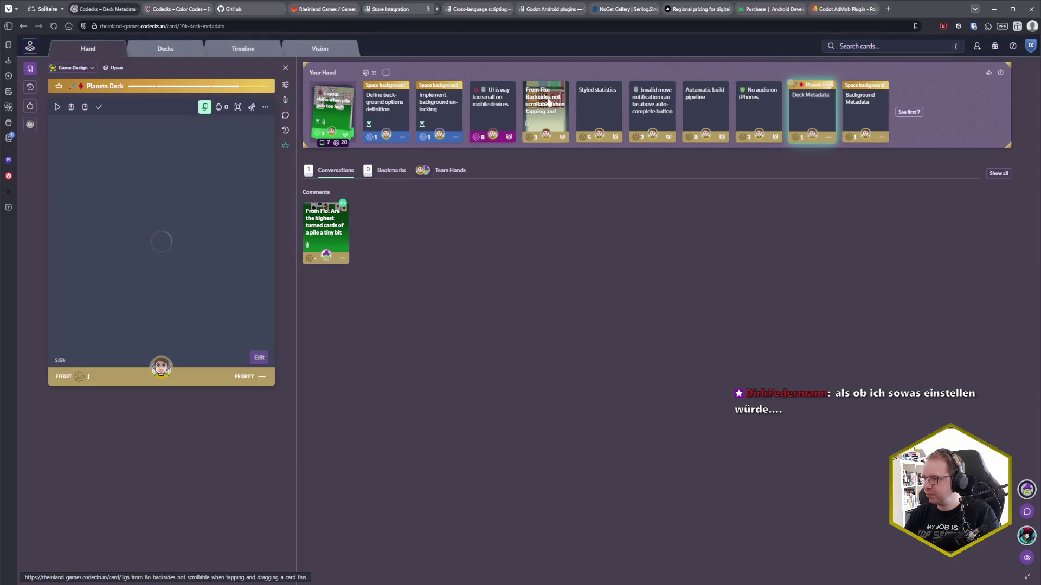
pyautogui.click(57, 106)
pyautogui.click(863, 111)
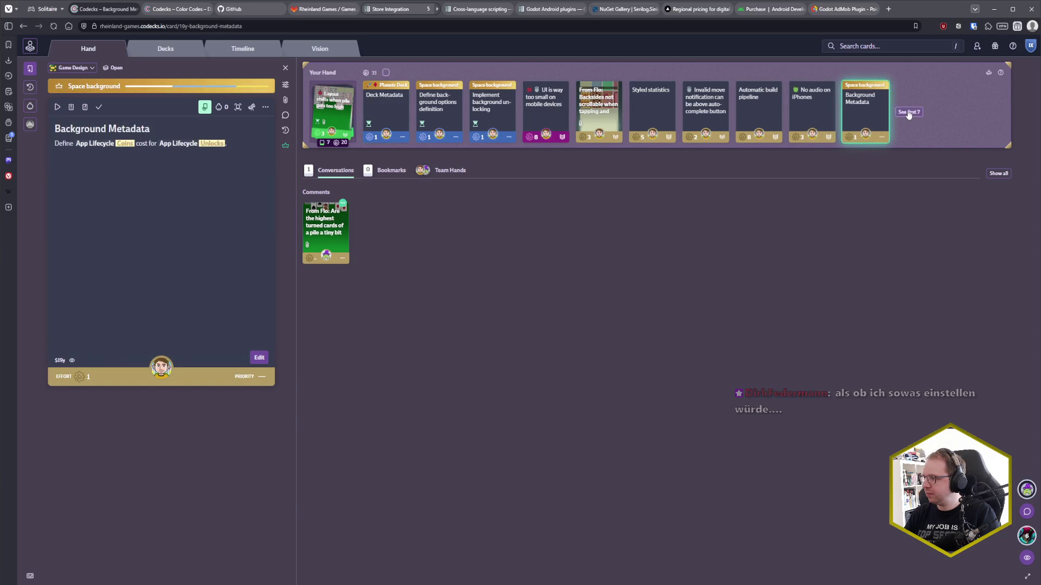
pyautogui.click(56, 108)
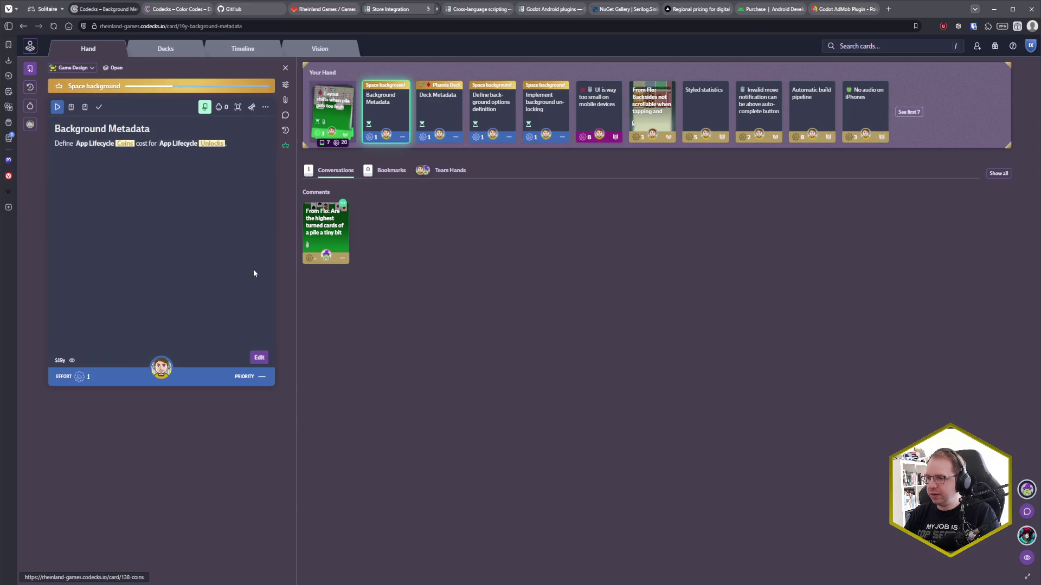
pyautogui.click(434, 109)
pyautogui.hotkey('alt', 'Tab')
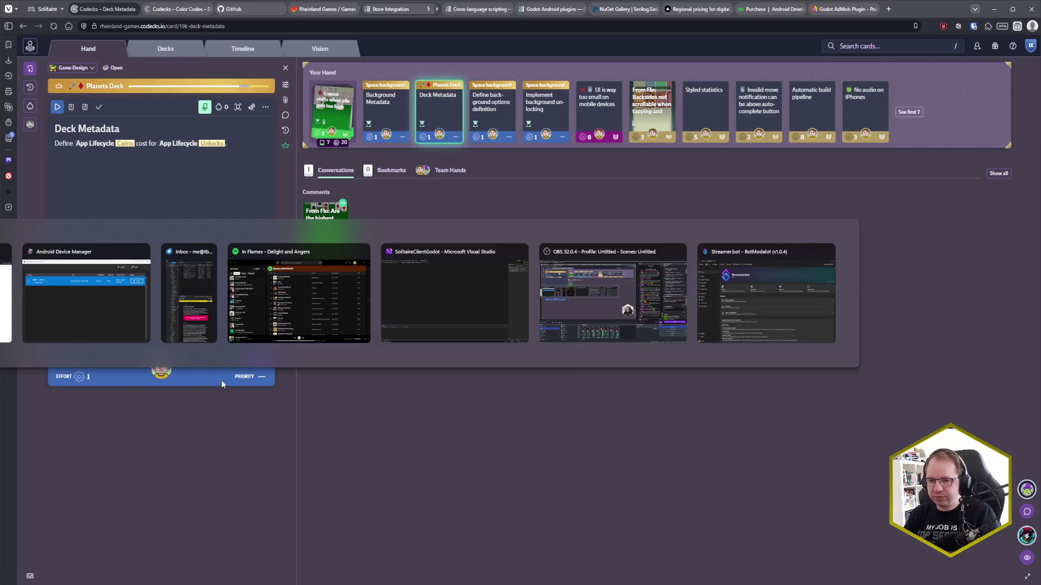
# Finish the Refs line as $19k, then commit and push 'feat: add space theme' to origin main
pyautogui.write('9k')
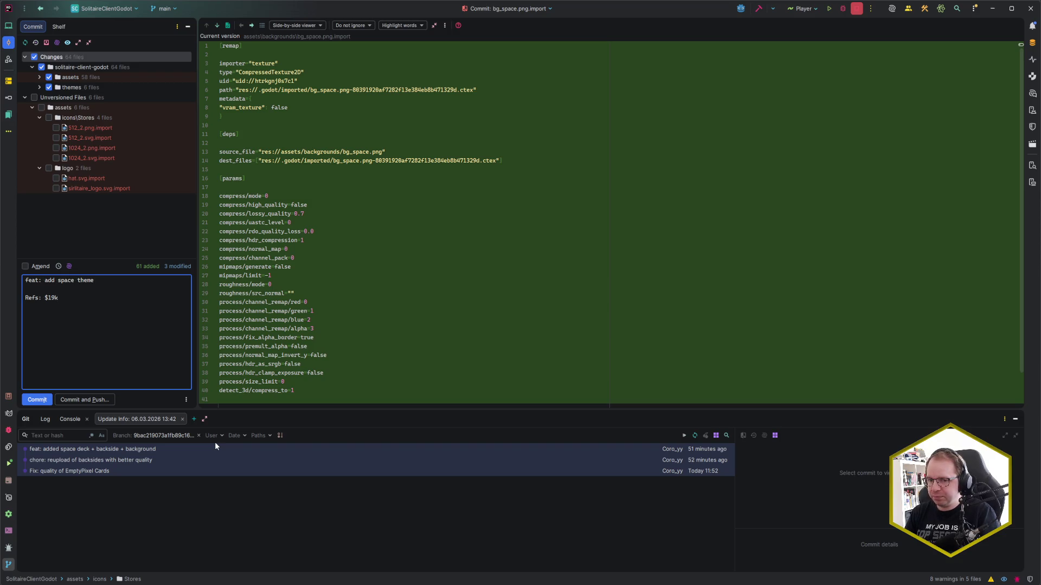
pyautogui.hotkey('ctrl', 'alt', 'k')
pyautogui.press('Return')
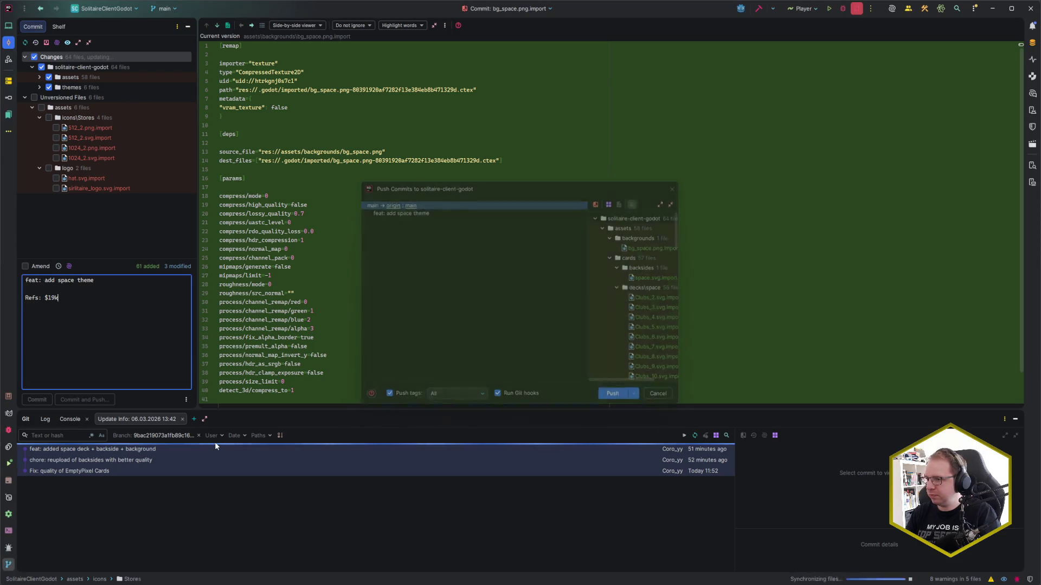
pyautogui.click(21, 552)
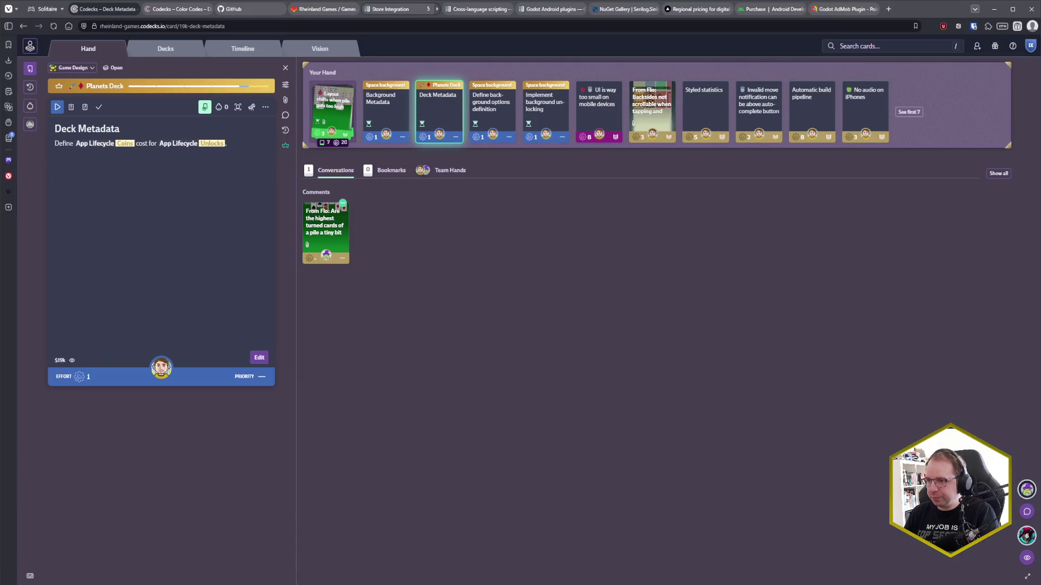
# Select the four cards, including both background cards, and mark them all completed
pyautogui.click(365, 83)
pyautogui.click(470, 82)
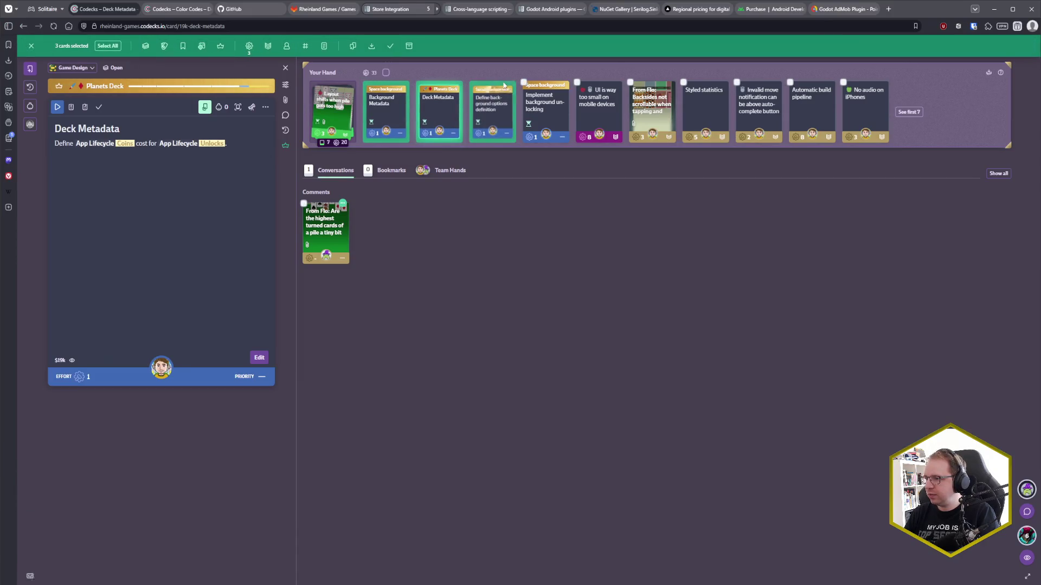
pyautogui.click(524, 83)
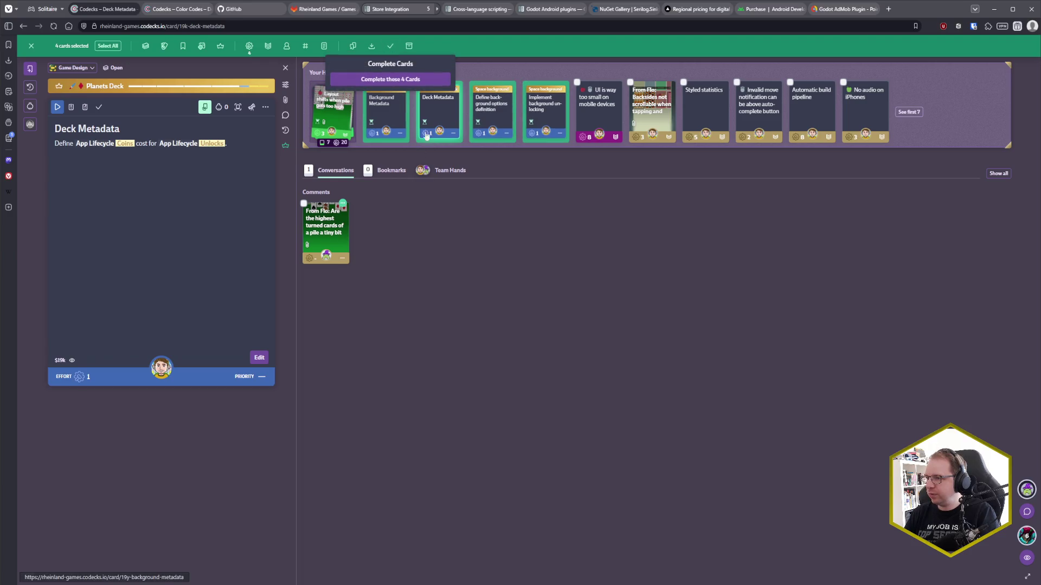
pyautogui.click(390, 75)
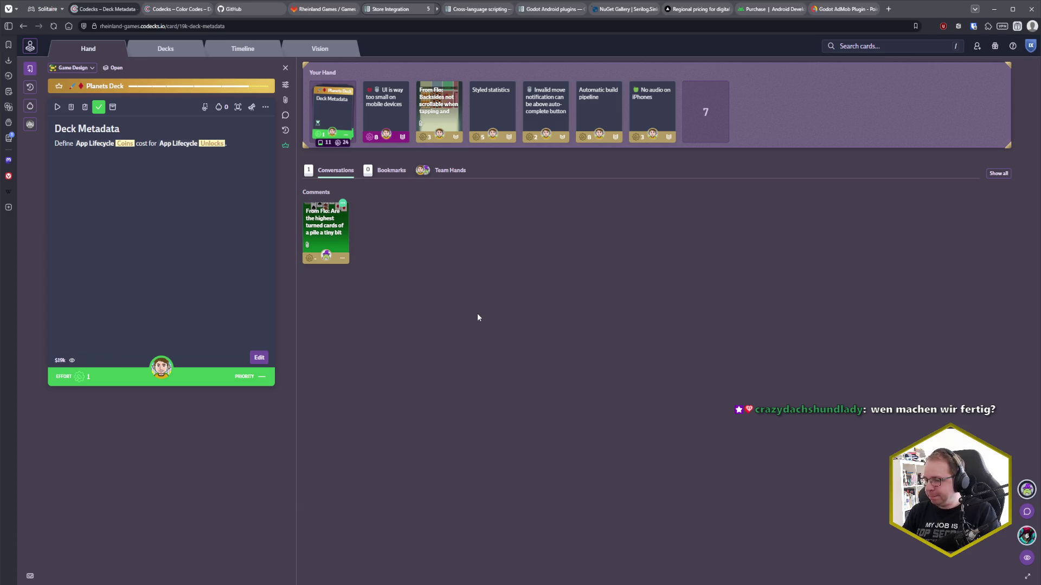
pyautogui.hotkey('alt', 'Tab')
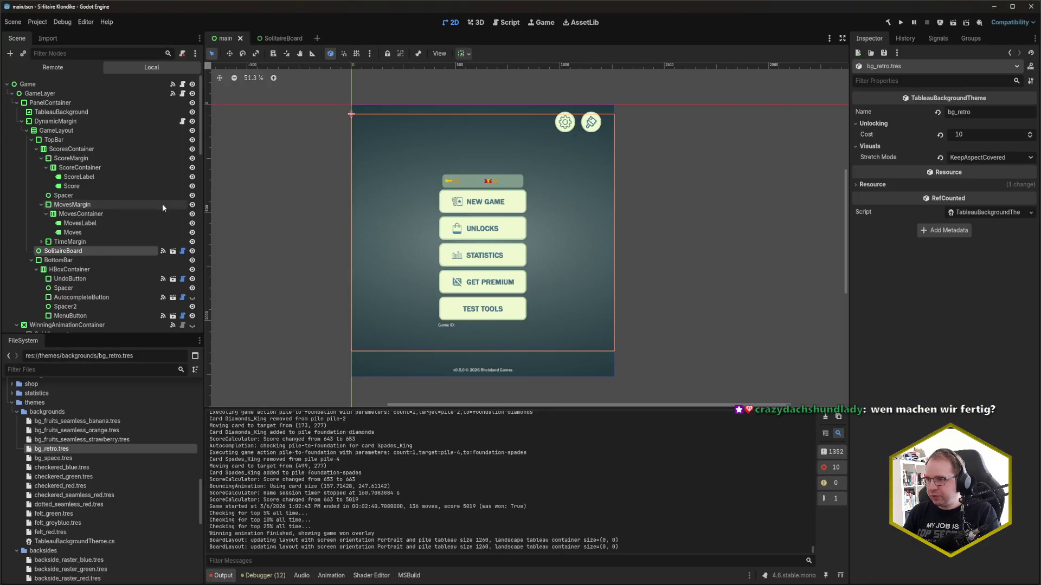
# Review the diffs of hat.svg.import and the logo's .svg.import in Rider, then return to Godot
pyautogui.hotkey('alt', 'Tab')
pyautogui.click(120, 149)
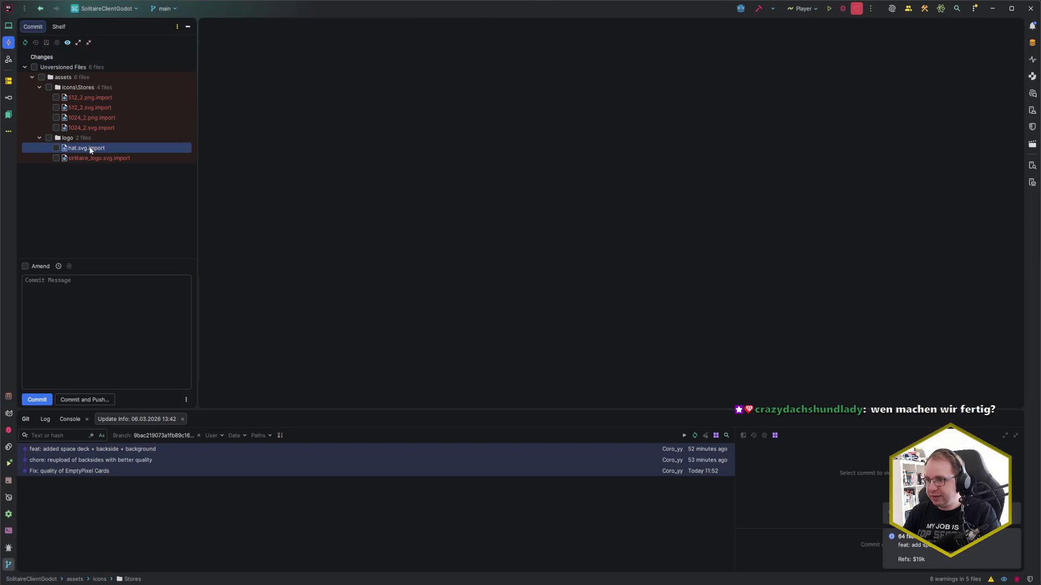
pyautogui.click(96, 158)
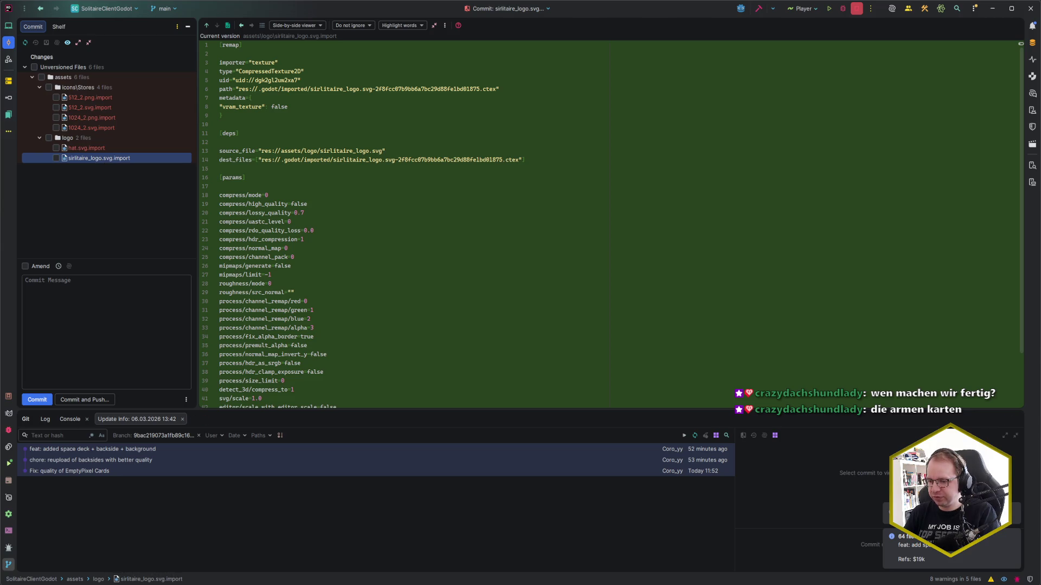
pyautogui.hotkey('alt', 'Tab')
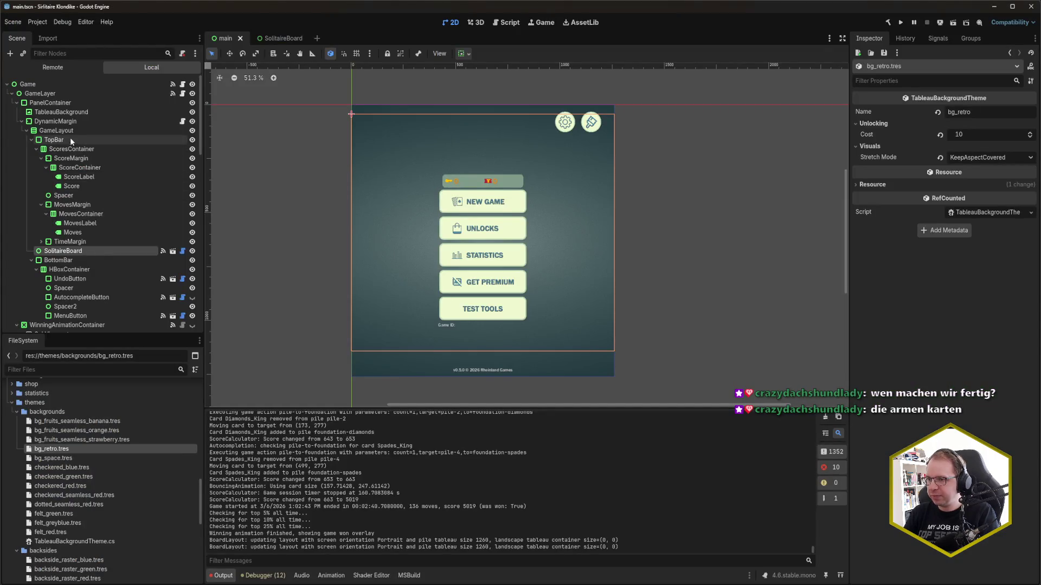
# Add a TextureRect as the HBoxContainer's first child, above Spacer, and save main.tscn
pyautogui.click(12, 93)
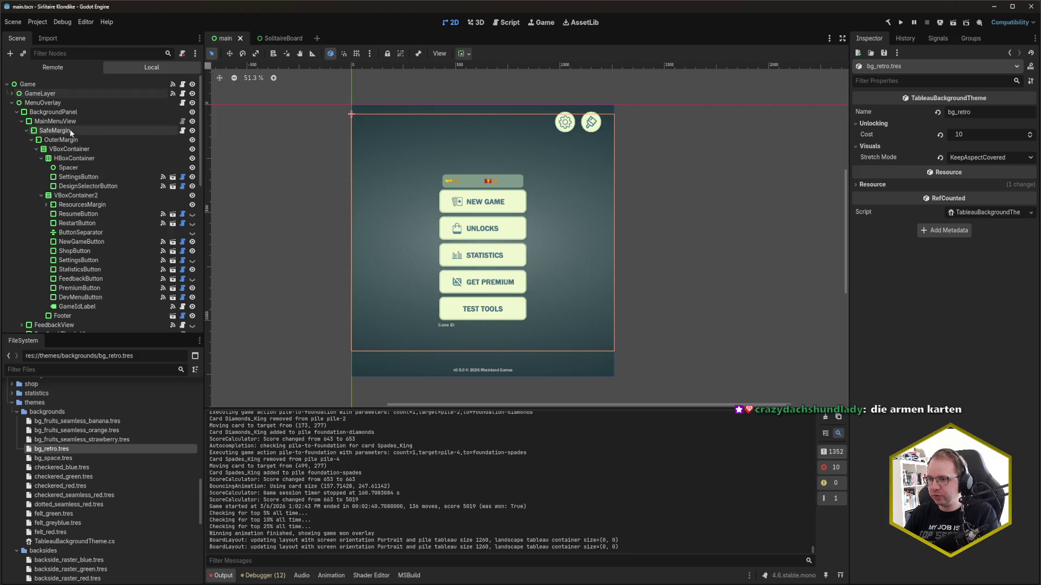
pyautogui.click(80, 165)
pyautogui.click(80, 159)
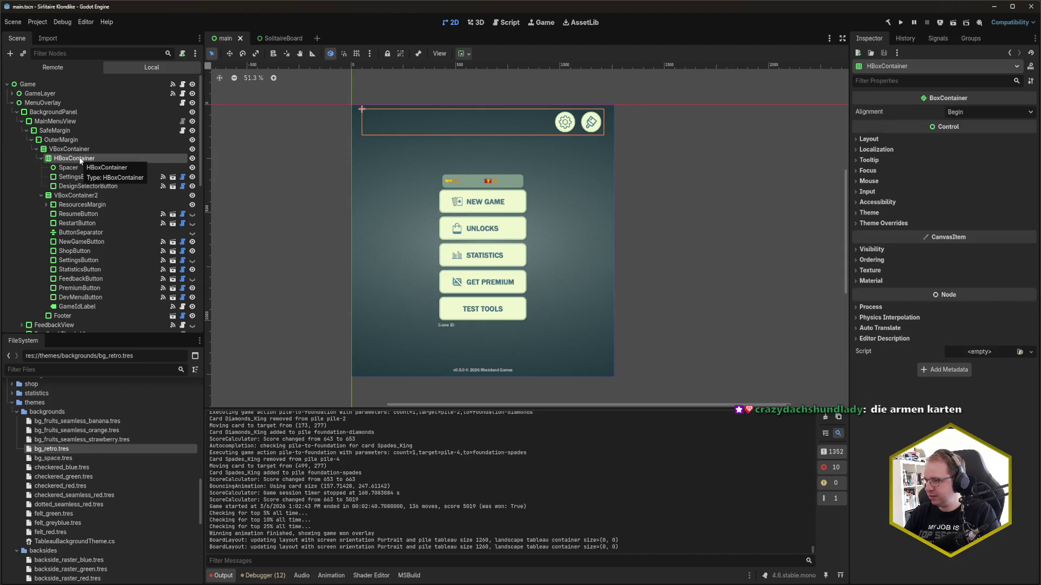
pyautogui.hotkey('ctrl', 'a')
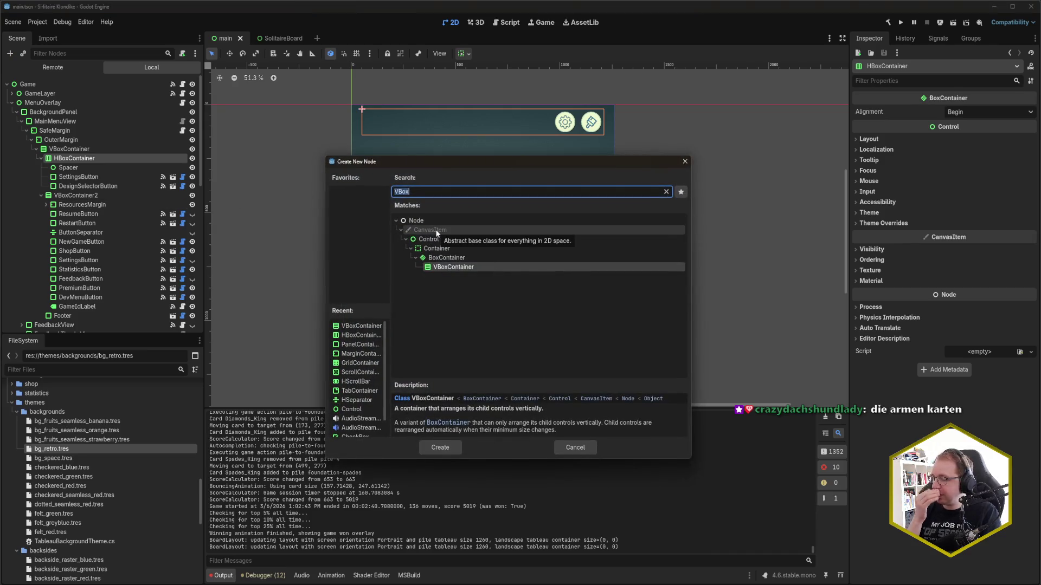
pyautogui.write('texrec')
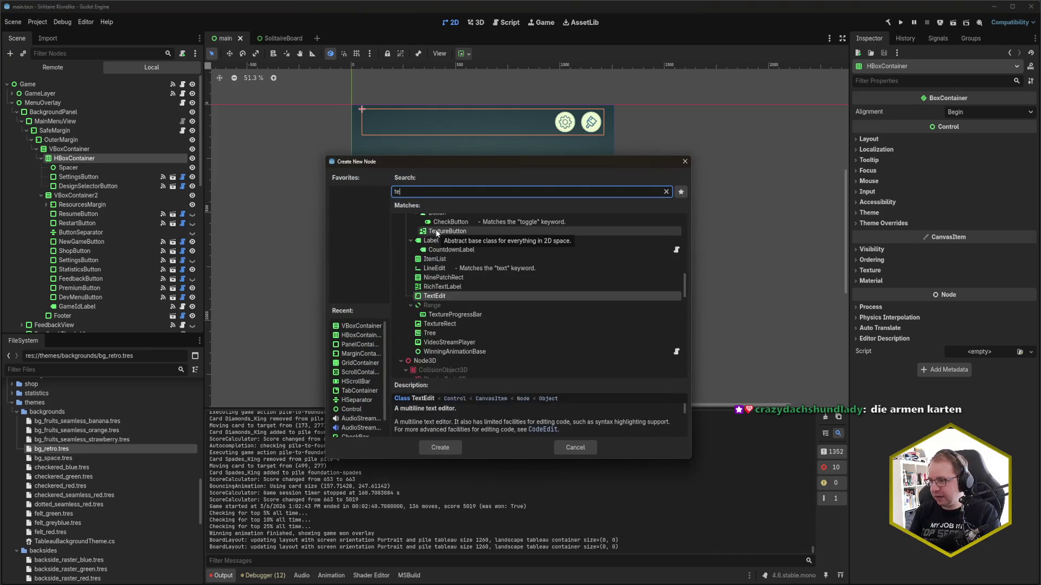
pyautogui.press('Return')
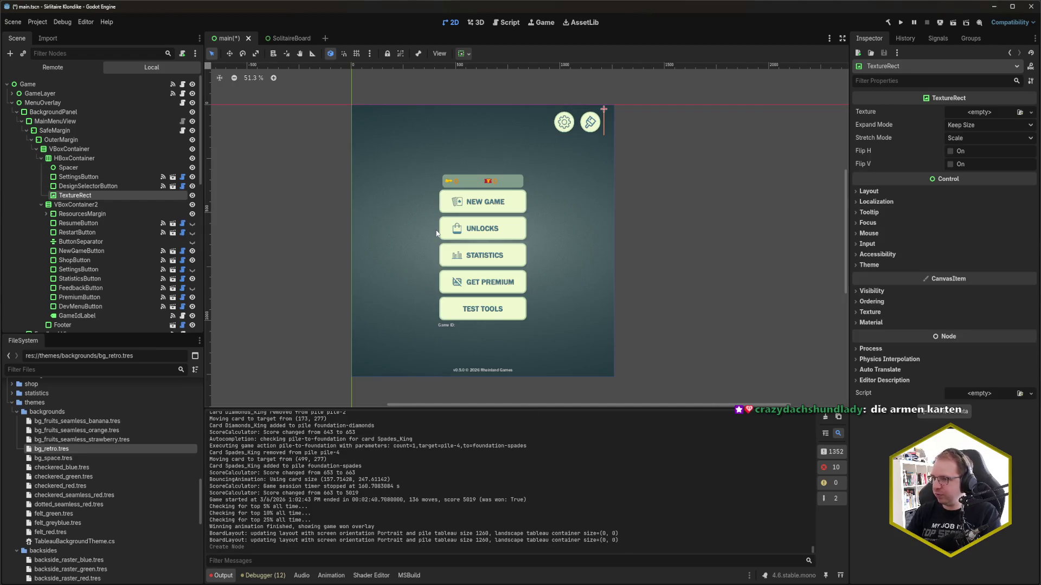
pyautogui.moveTo(76, 195); pyautogui.dragTo(72, 165)
pyautogui.hotkey('ctrl', 's')
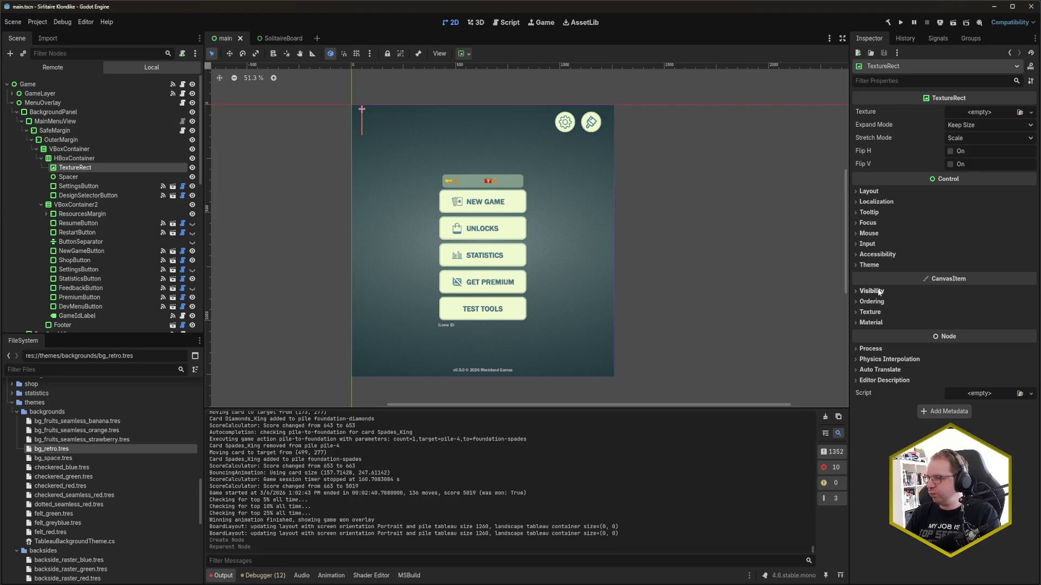
pyautogui.click(982, 125)
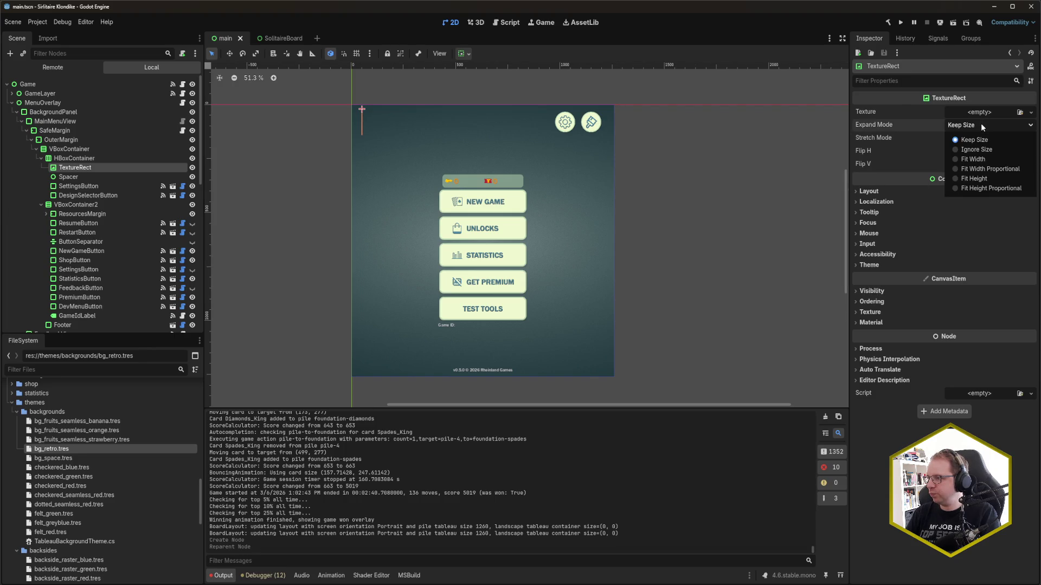
pyautogui.click(981, 125)
pyautogui.hotkey('ctrl', 's')
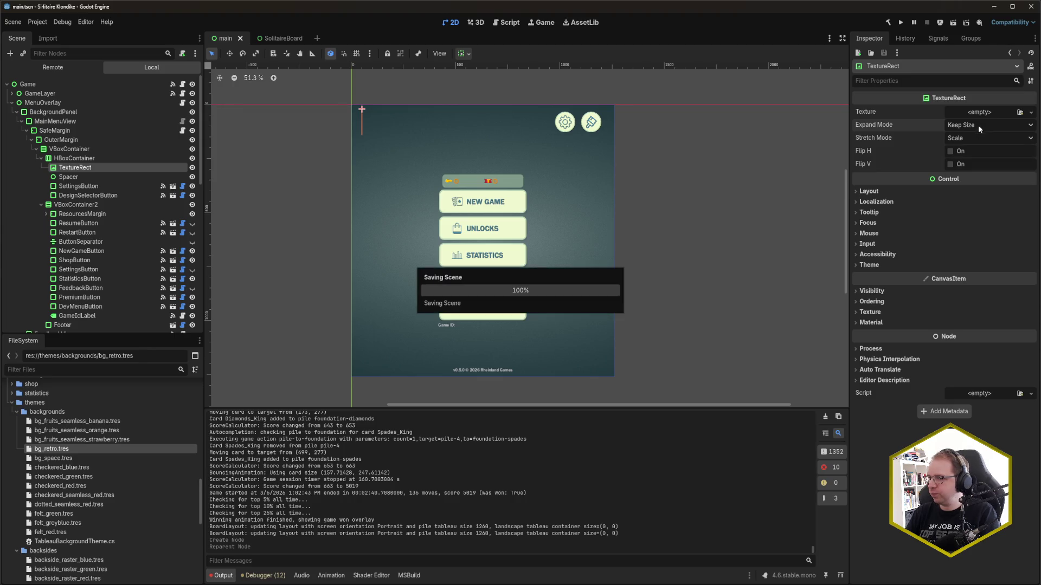
# Assign the logo .svg from assets/logo as the TextureRect's Texture and save the scene
pyautogui.scroll(-5, 129, 463)
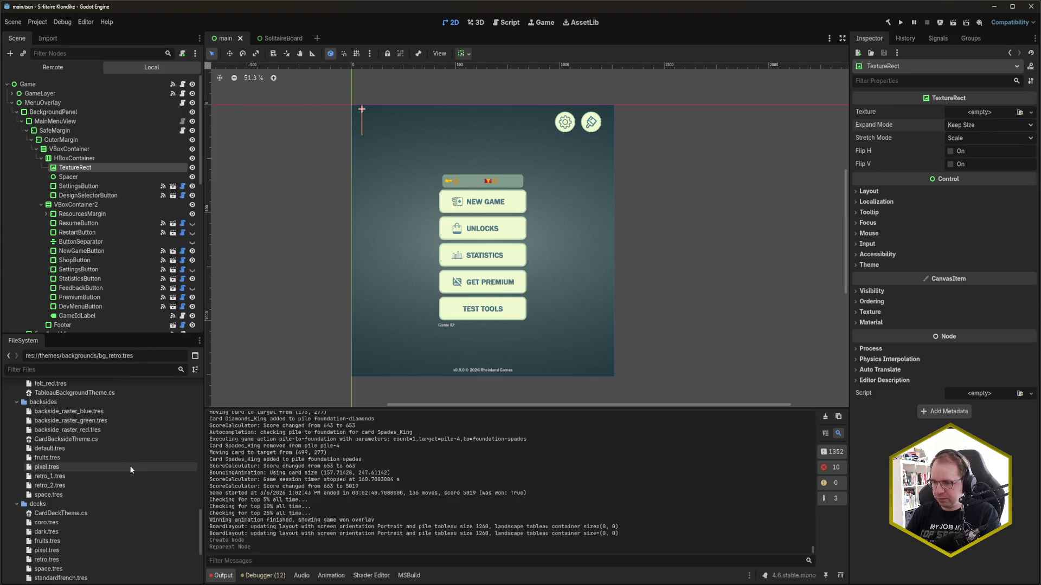
pyautogui.scroll(-10, 129, 464)
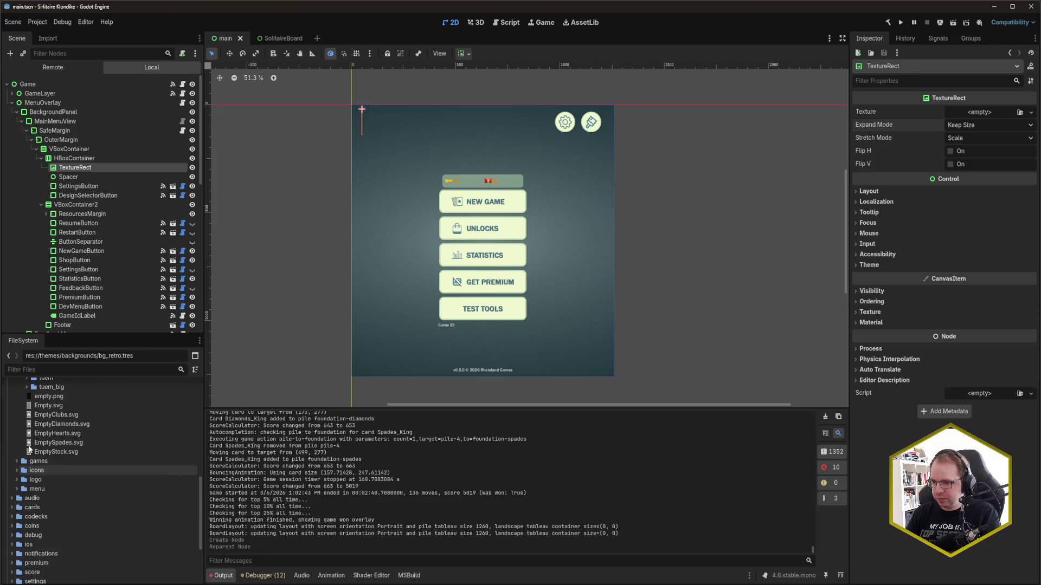
pyautogui.click(17, 479)
pyautogui.click(70, 498)
pyautogui.moveTo(201, 494)
pyautogui.mouseDown()
pyautogui.moveTo(640, 412)
pyautogui.moveTo(998, 117)
pyautogui.moveTo(984, 113)
pyautogui.mouseUp()
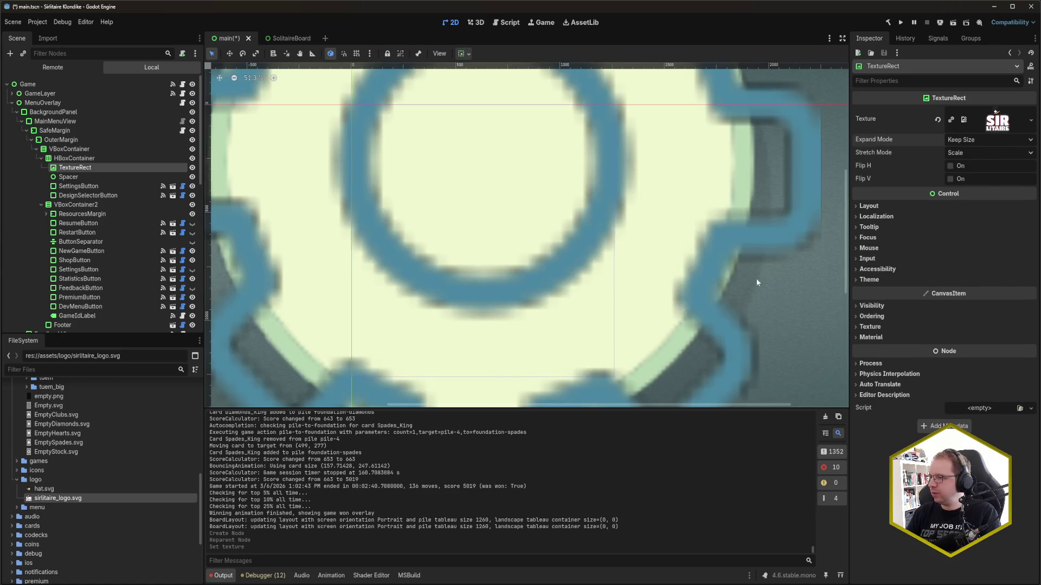
pyautogui.hotkey('ctrl', 's')
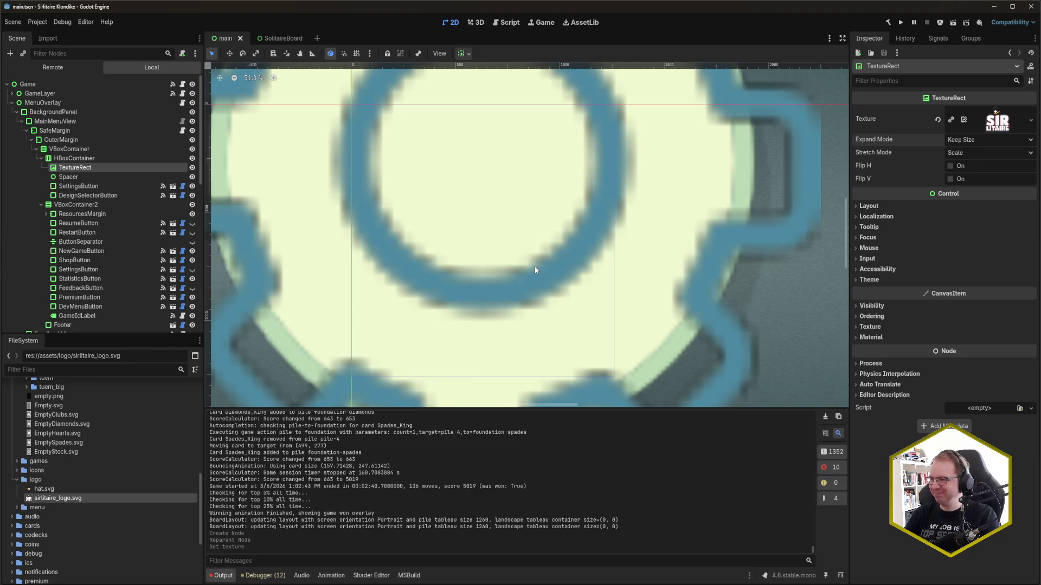
# Zoom the canvas in and out to inspect the oversized logo beside the gear and brush icons
pyautogui.scroll(-5, 534, 265)
pyautogui.scroll(-2, 549, 271)
pyautogui.scroll(3, 548, 274)
pyautogui.scroll(-3, 549, 273)
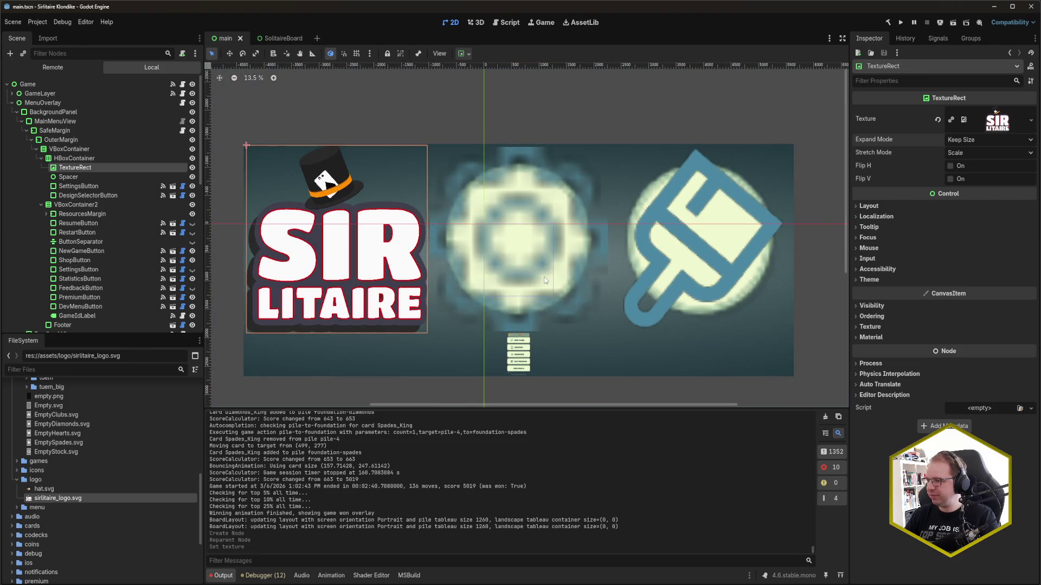
pyautogui.scroll(2, 546, 280)
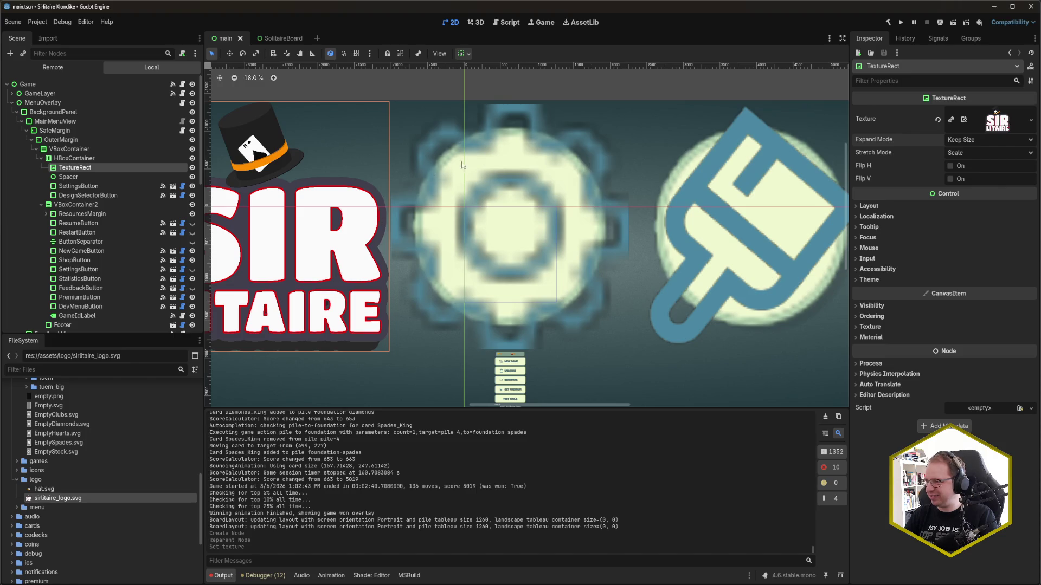
pyautogui.scroll(4, 508, 281)
pyautogui.scroll(-4, 508, 281)
pyautogui.scroll(8, 508, 281)
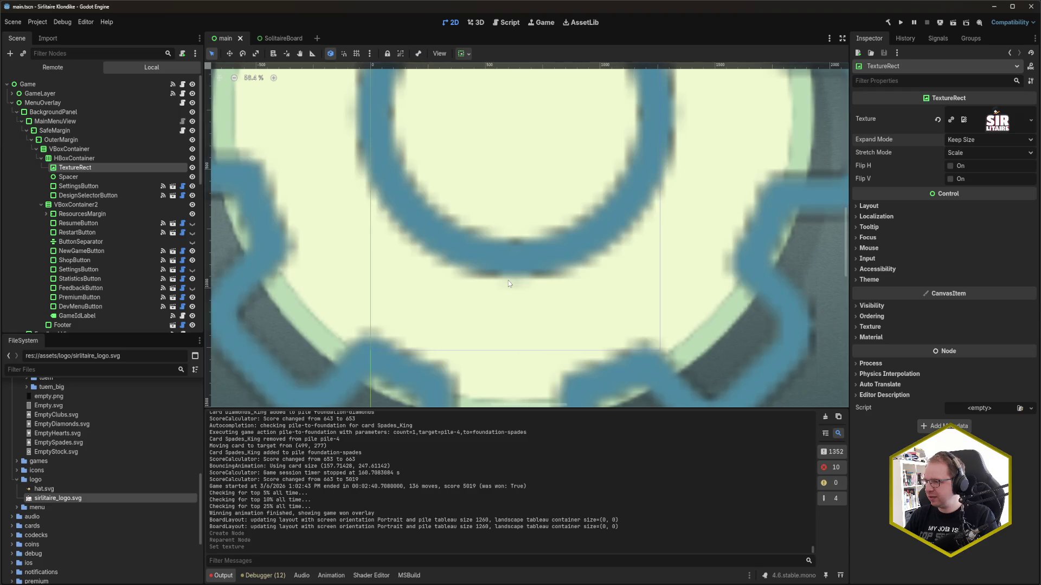
pyautogui.scroll(13, 508, 281)
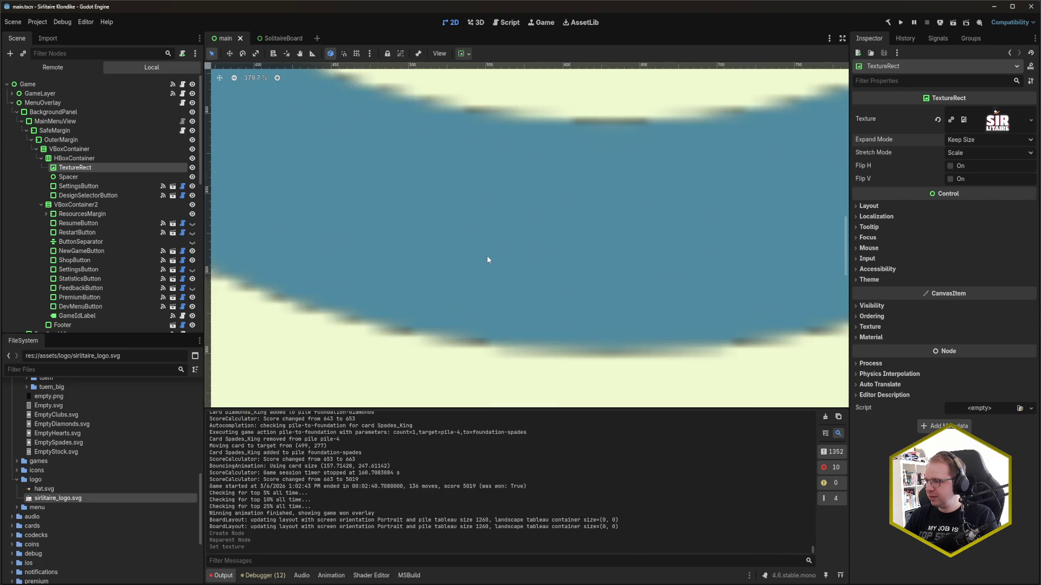
pyautogui.scroll(-20, 487, 259)
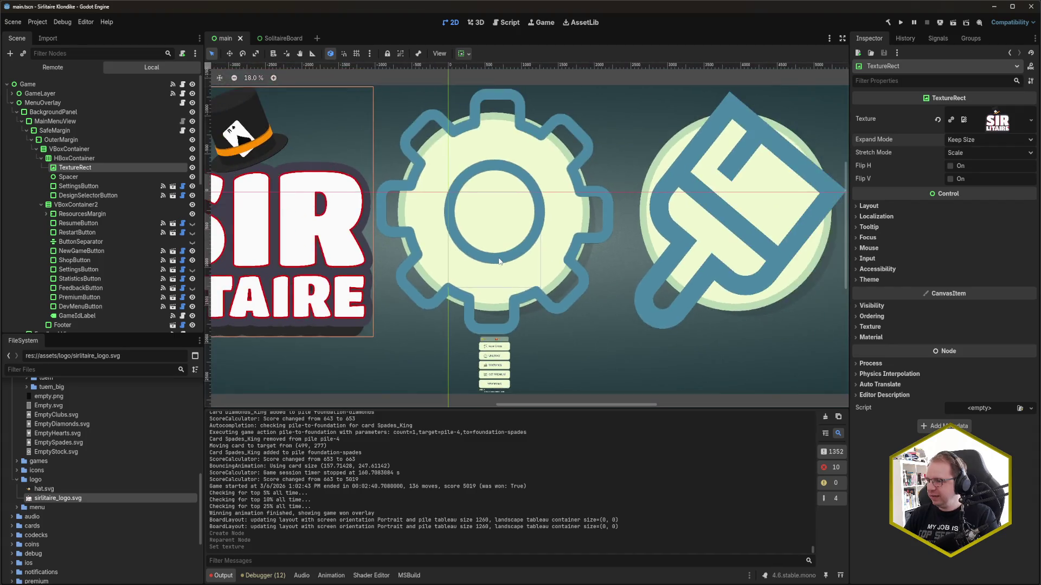
pyautogui.scroll(8, 499, 262)
pyautogui.scroll(-11, 499, 261)
pyautogui.scroll(-2, 499, 262)
pyautogui.scroll(12, 502, 258)
pyautogui.scroll(-12, 503, 258)
pyautogui.scroll(6, 503, 258)
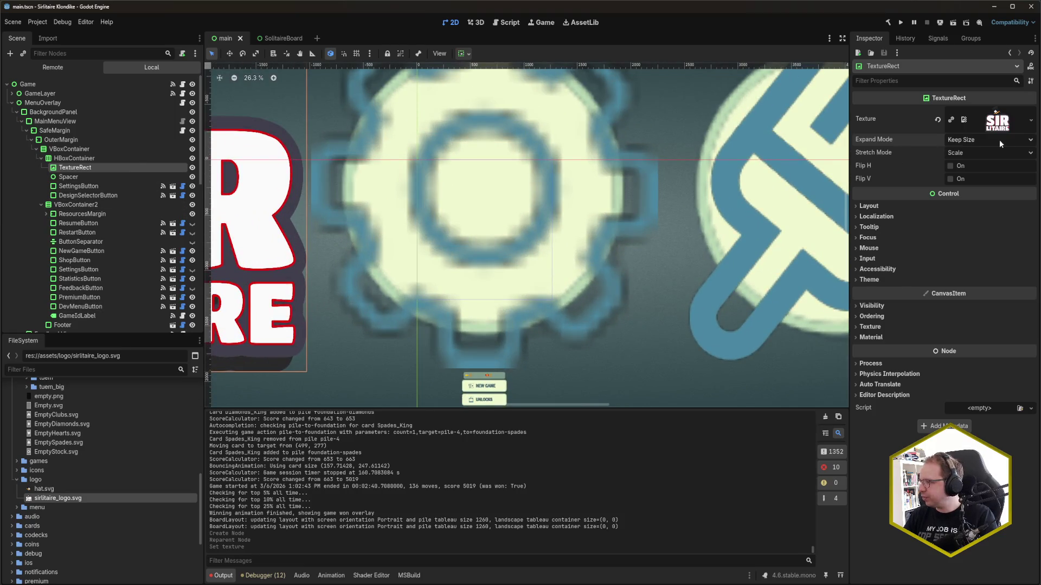
pyautogui.click(987, 142)
# Try the expand modes, settling on Fit Width, and set Stretch Mode to Keep Aspect
pyautogui.click(963, 166)
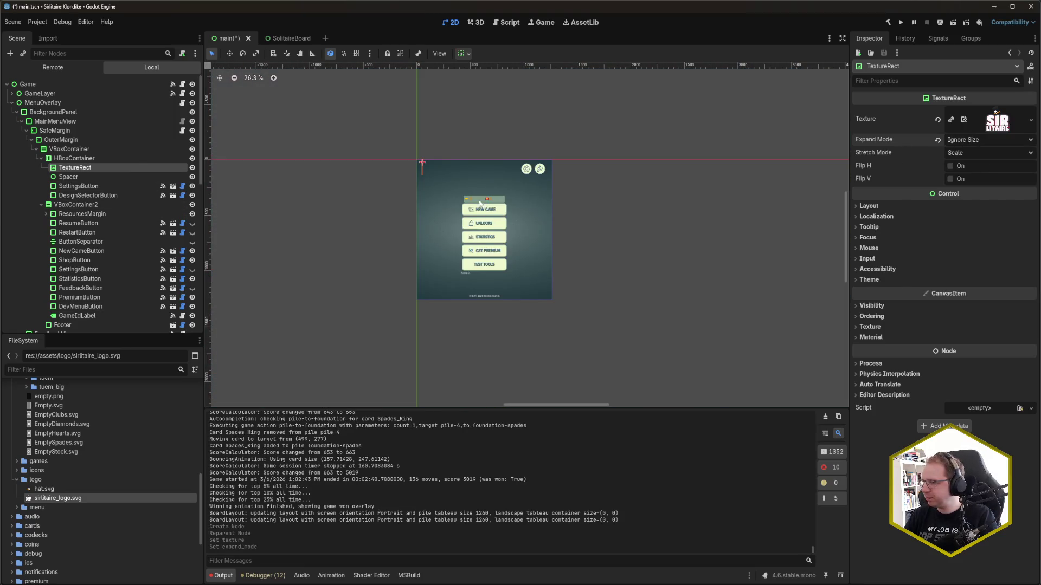
pyautogui.scroll(6, 481, 206)
pyautogui.click(971, 142)
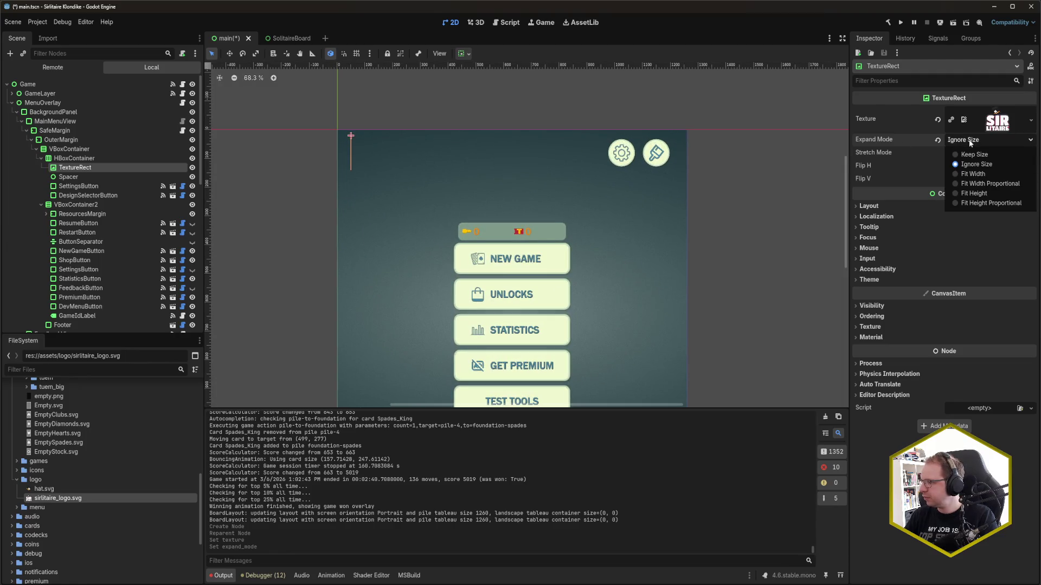
pyautogui.click(976, 173)
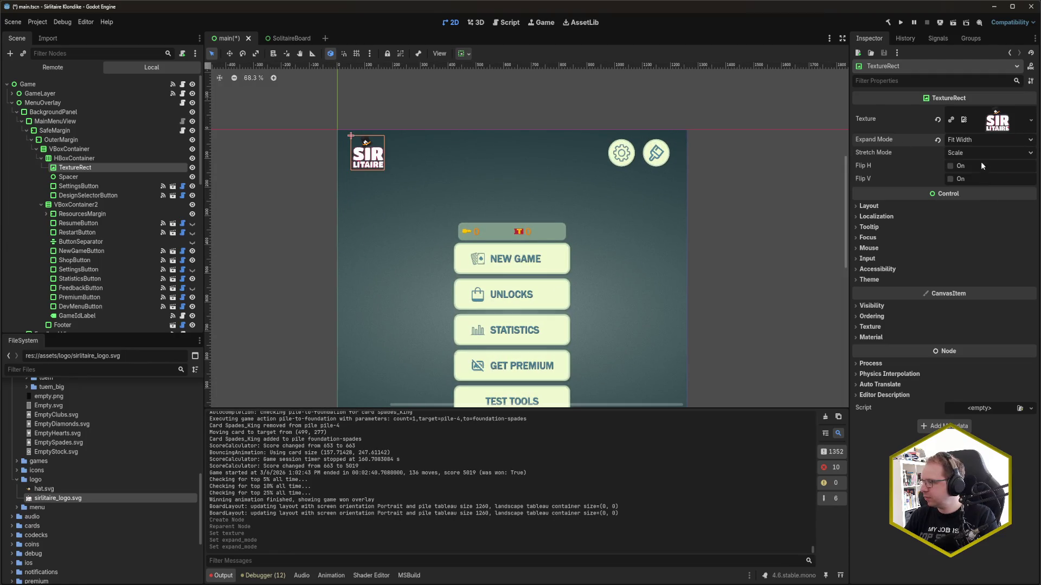
pyautogui.click(974, 143)
pyautogui.click(991, 193)
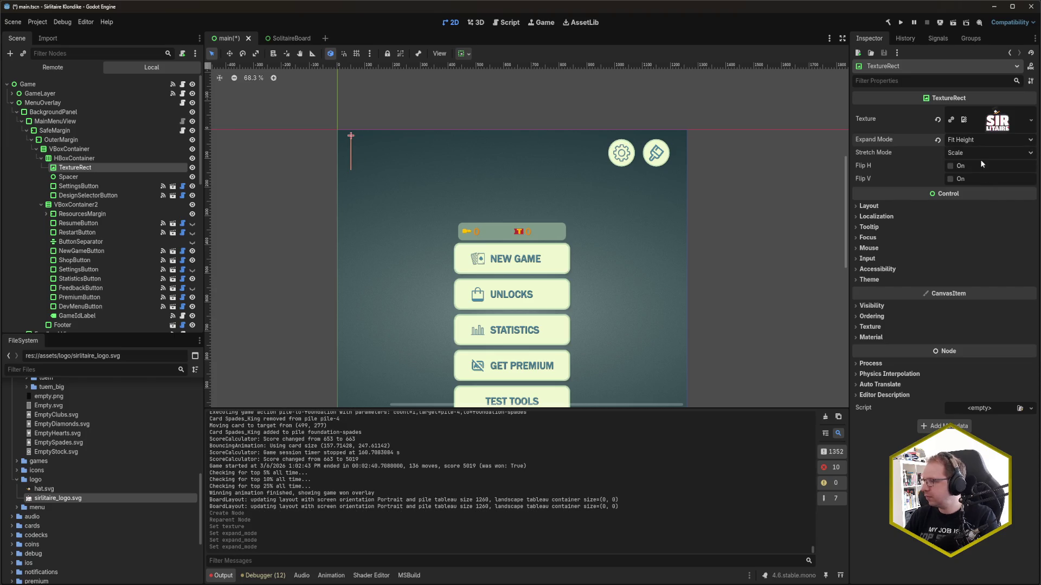
pyautogui.click(976, 140)
pyautogui.click(978, 174)
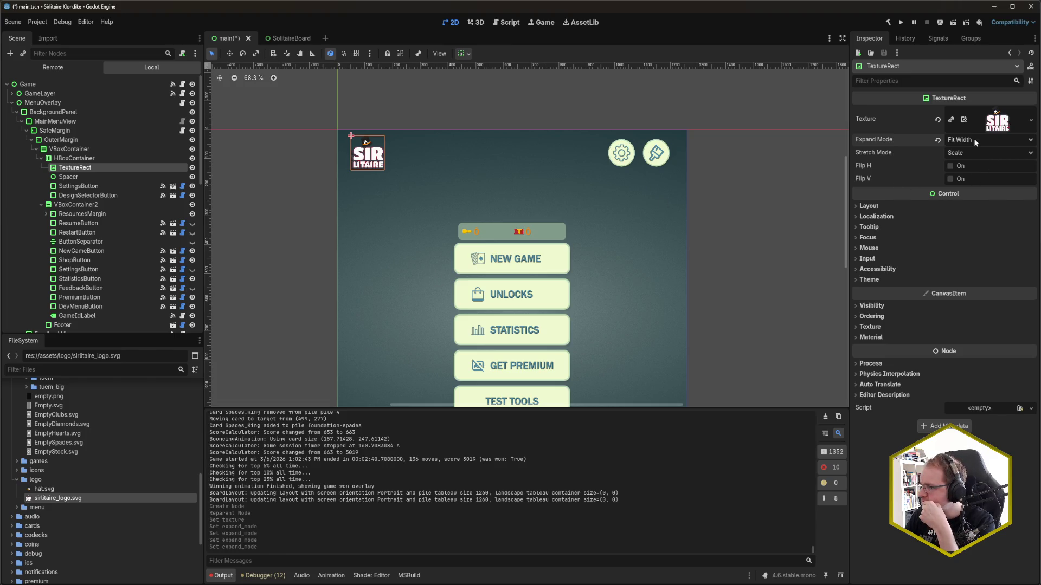
pyautogui.click(974, 154)
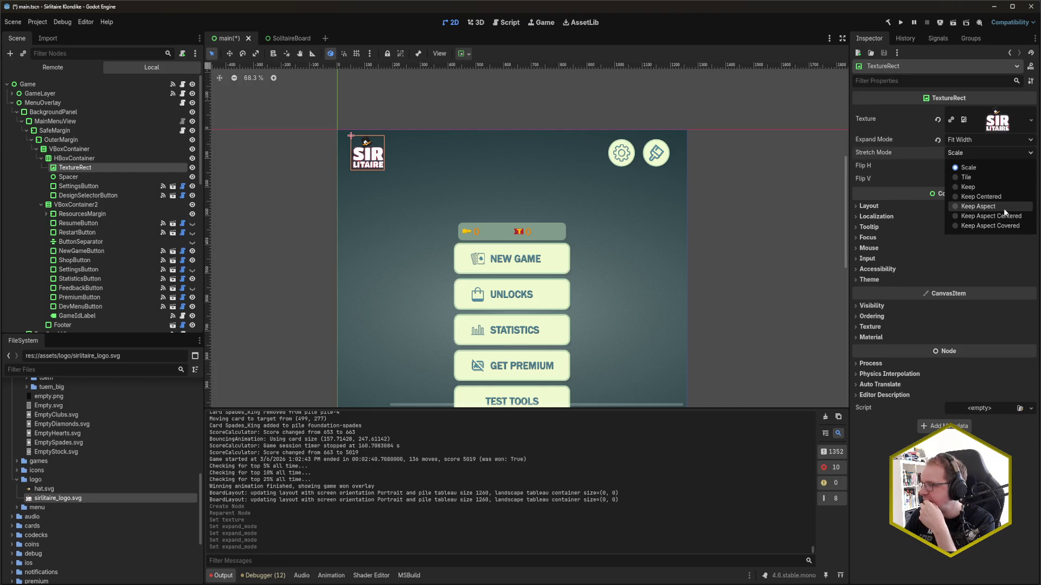
pyautogui.click(1004, 208)
pyautogui.click(981, 140)
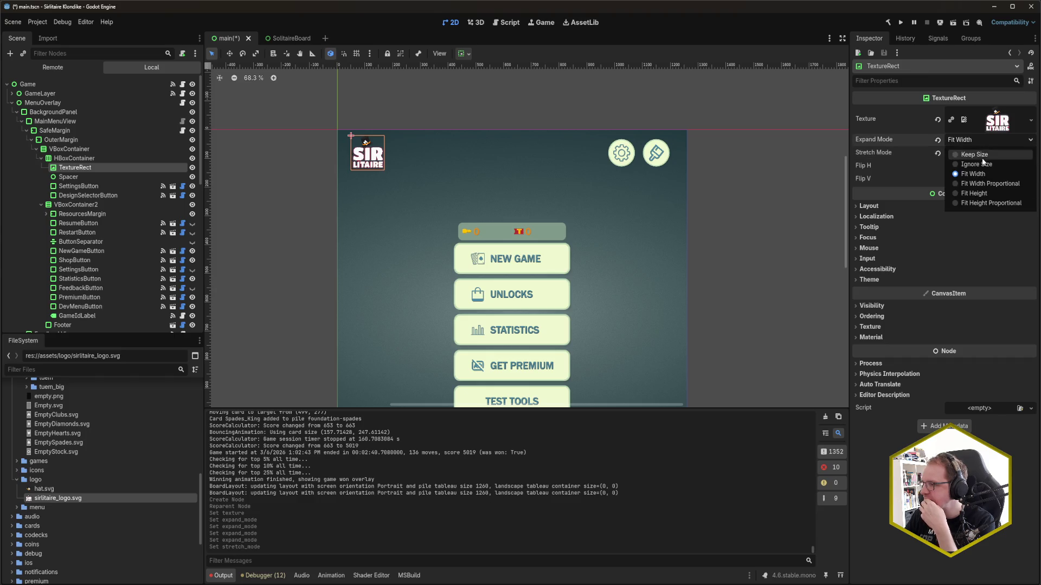
pyautogui.click(981, 142)
# Set the logo's Custom Minimum Size y to 300 and save the scene
pyautogui.click(869, 206)
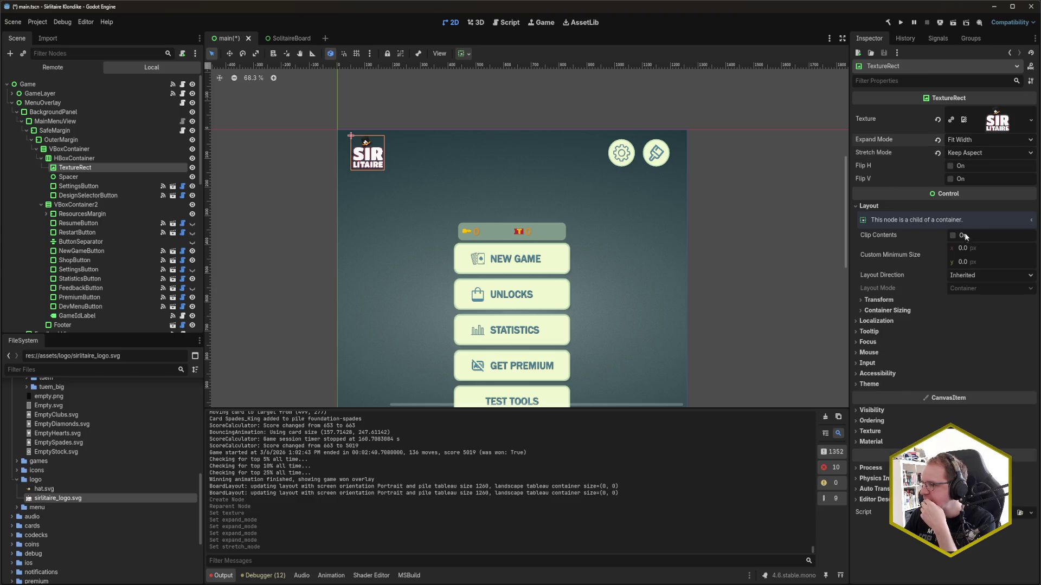
pyautogui.click(984, 263)
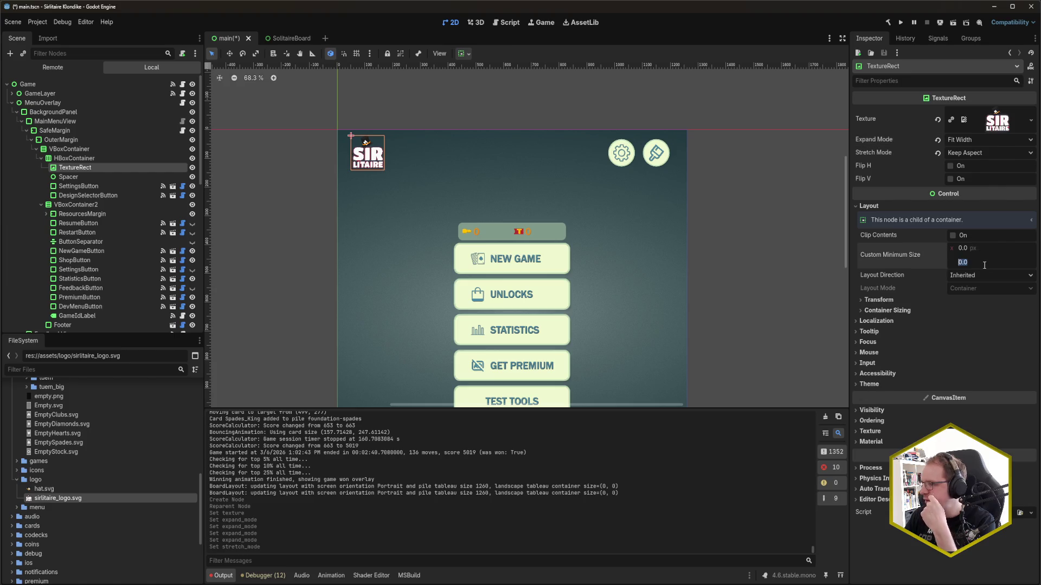
pyautogui.write('300')
pyautogui.press('Return')
pyautogui.hotkey('ctrl', 's')
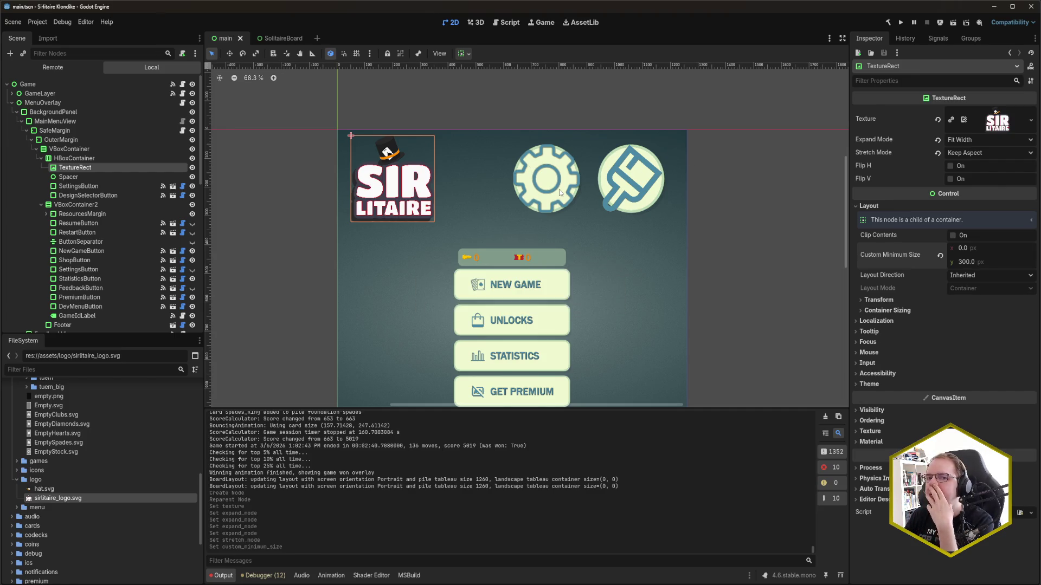
# Inspect the SettingsButton's Layout and Container Sizing properties for comparison
pyautogui.click(104, 186)
pyautogui.click(947, 203)
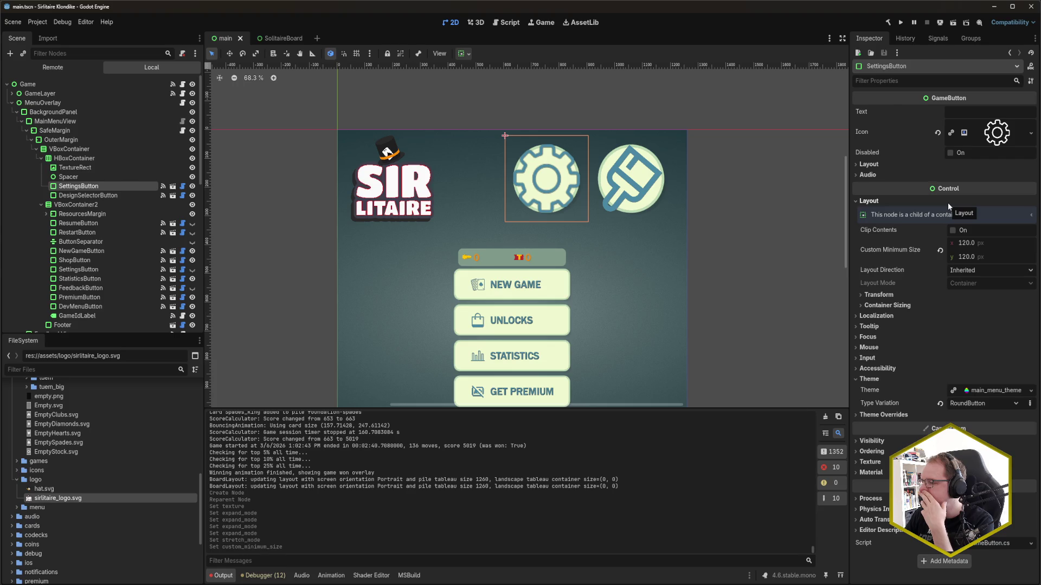
pyautogui.click(896, 306)
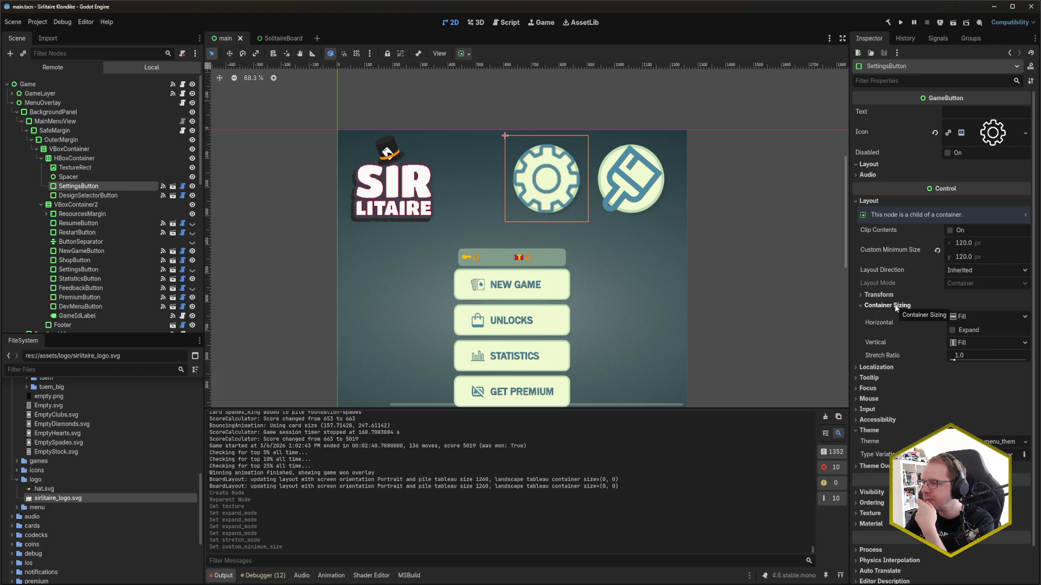
pyautogui.click(894, 305)
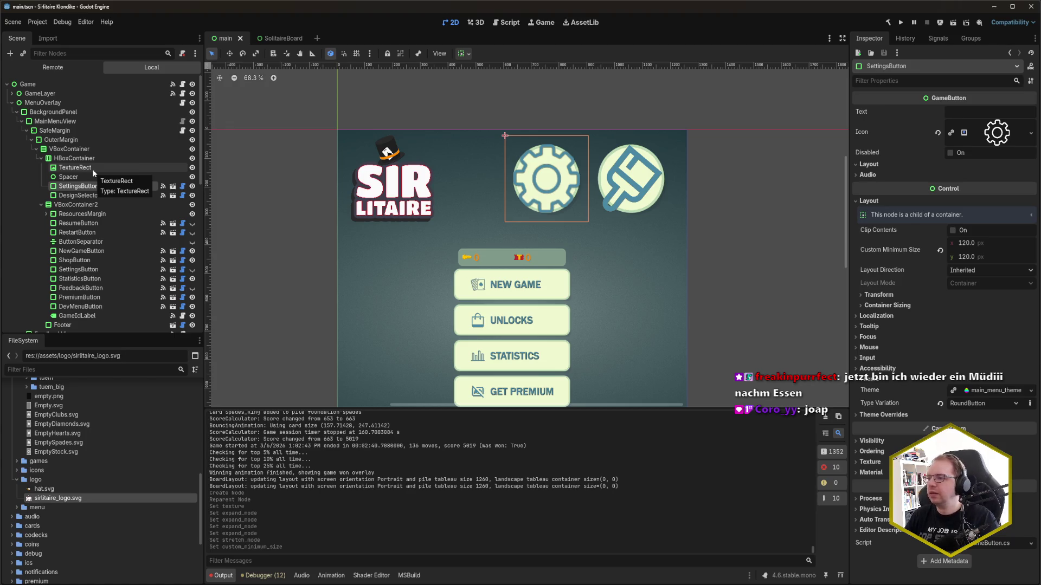
# Revert the logo TextureRect's Custom Minimum Size to 0 and move it under OuterMargin
pyautogui.click(94, 168)
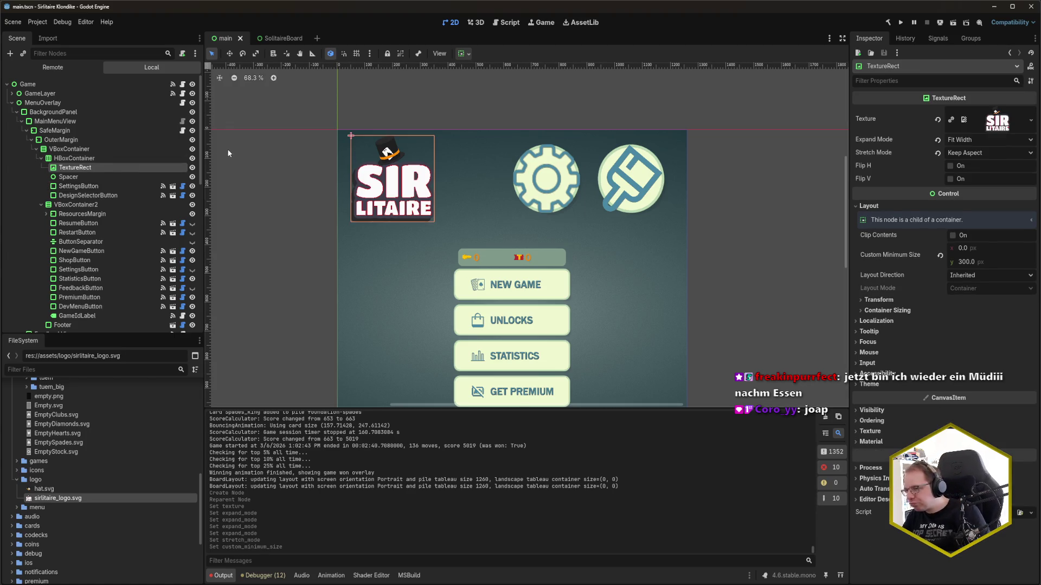
pyautogui.click(940, 255)
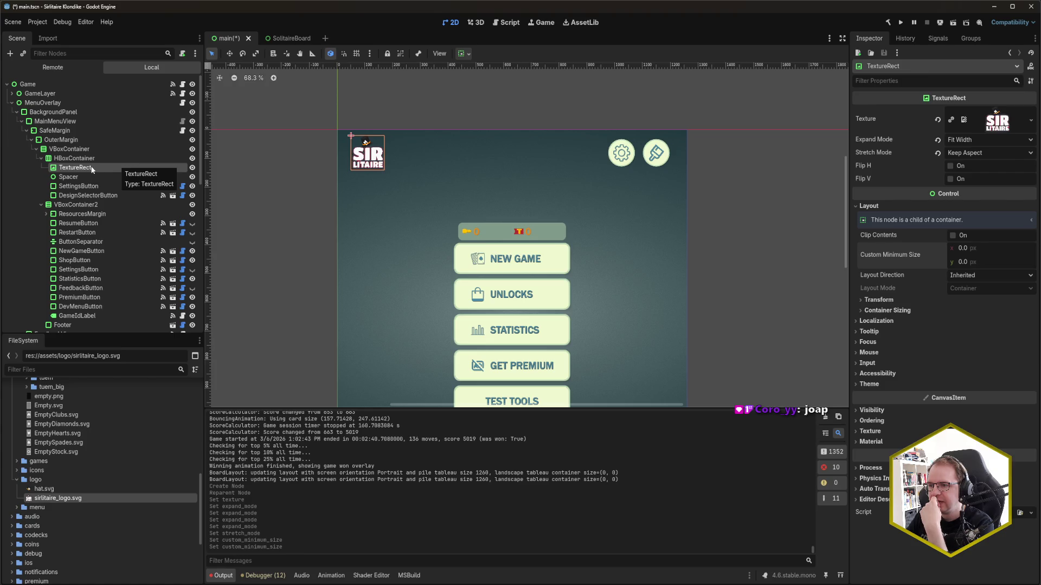
pyautogui.moveTo(92, 170); pyautogui.dragTo(80, 148)
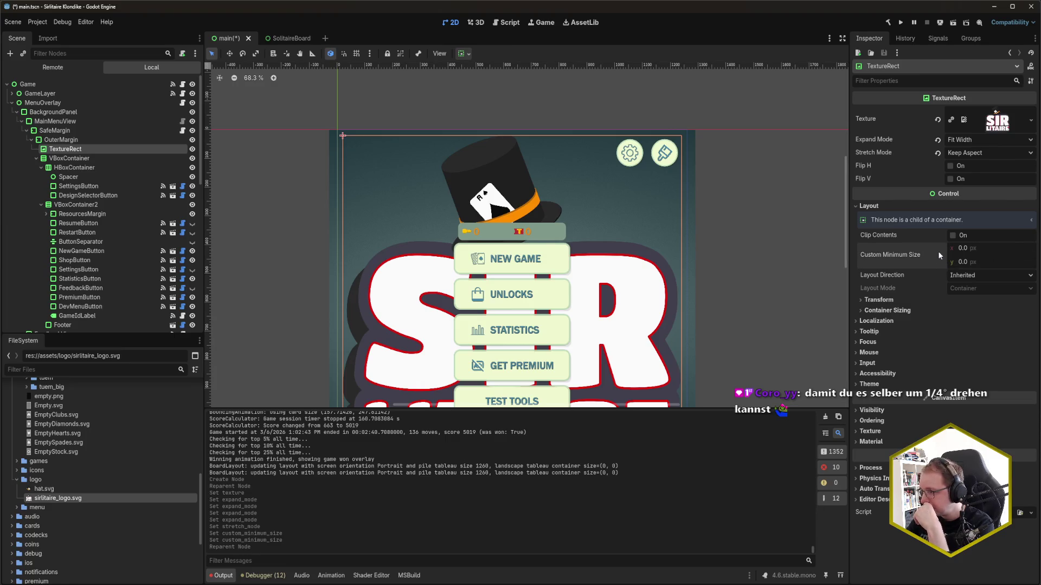
# Set the logo's minimum height to 300 px
pyautogui.click(974, 260)
pyautogui.write('3000')
pyautogui.press('BackSpace')
pyautogui.press('Return')
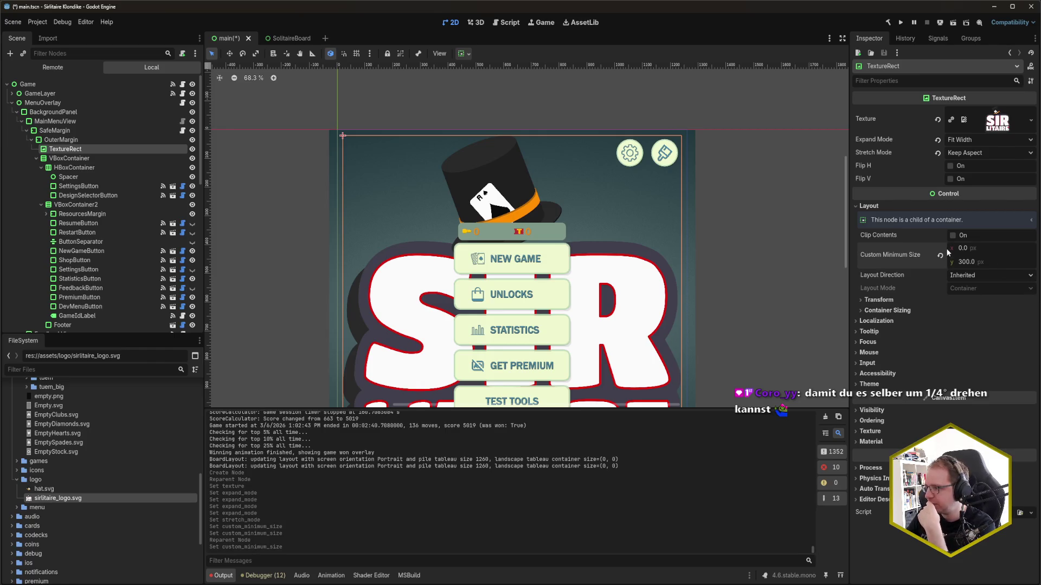
pyautogui.scroll(-5, 586, 239)
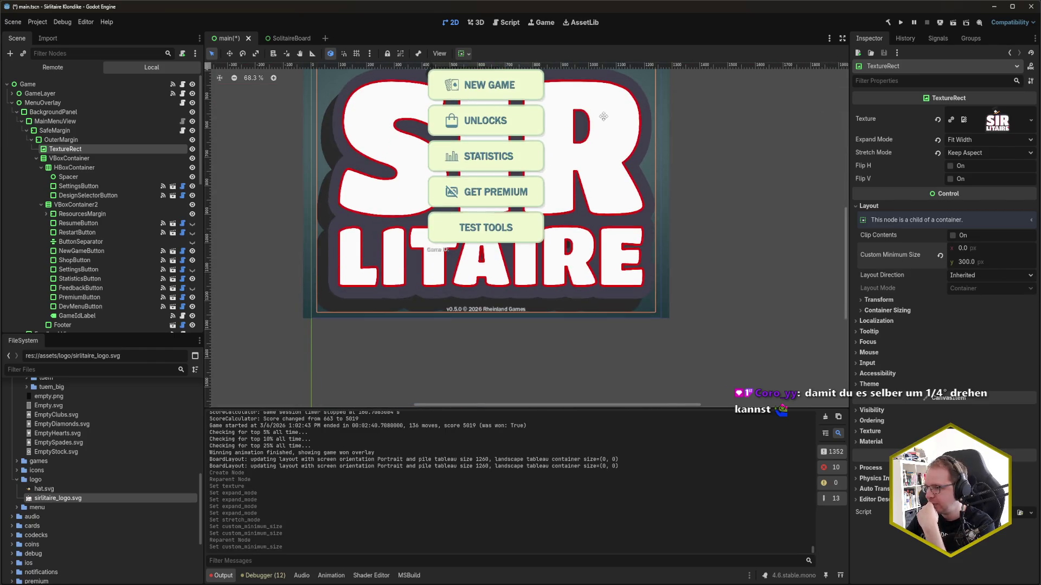
pyautogui.scroll(3, 602, 222)
pyautogui.scroll(-1, 605, 215)
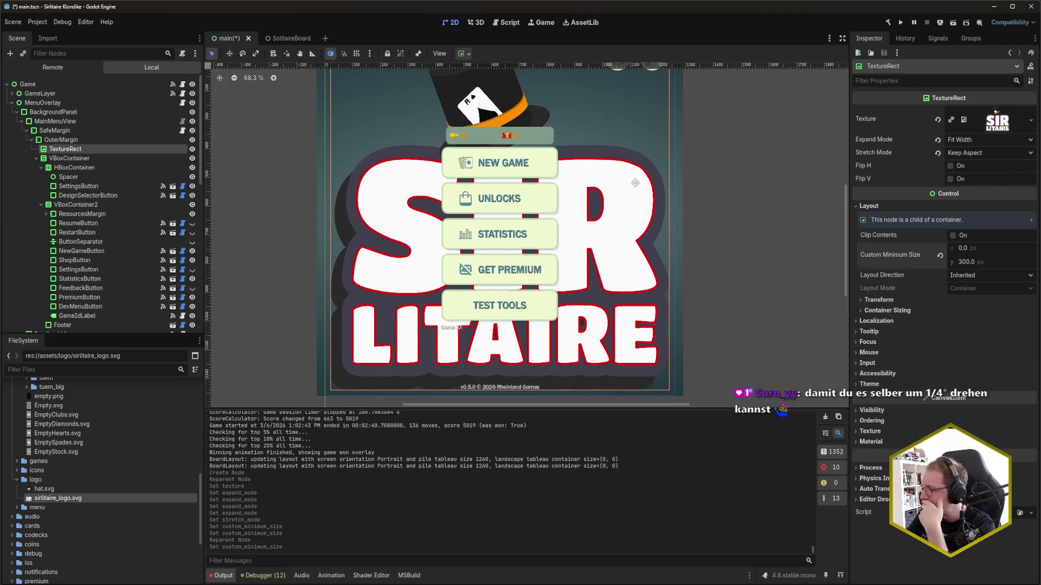
pyautogui.scroll(1, 631, 204)
# Set Expand Mode to Ignore Size, keep Stretch Mode at Keep Aspect, and set minimum width to 300
pyautogui.click(970, 140)
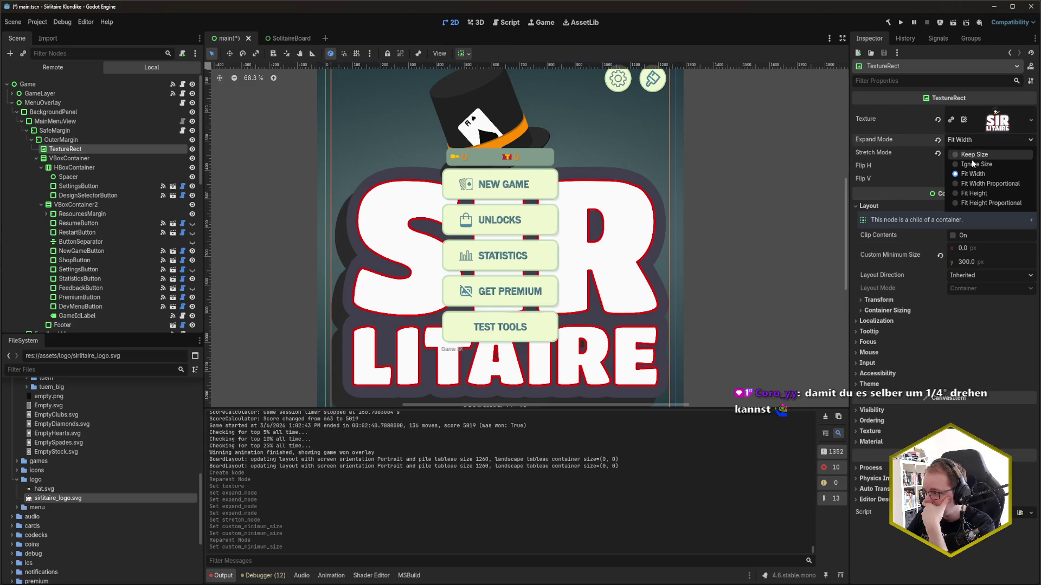
pyautogui.click(974, 166)
pyautogui.scroll(2, 646, 281)
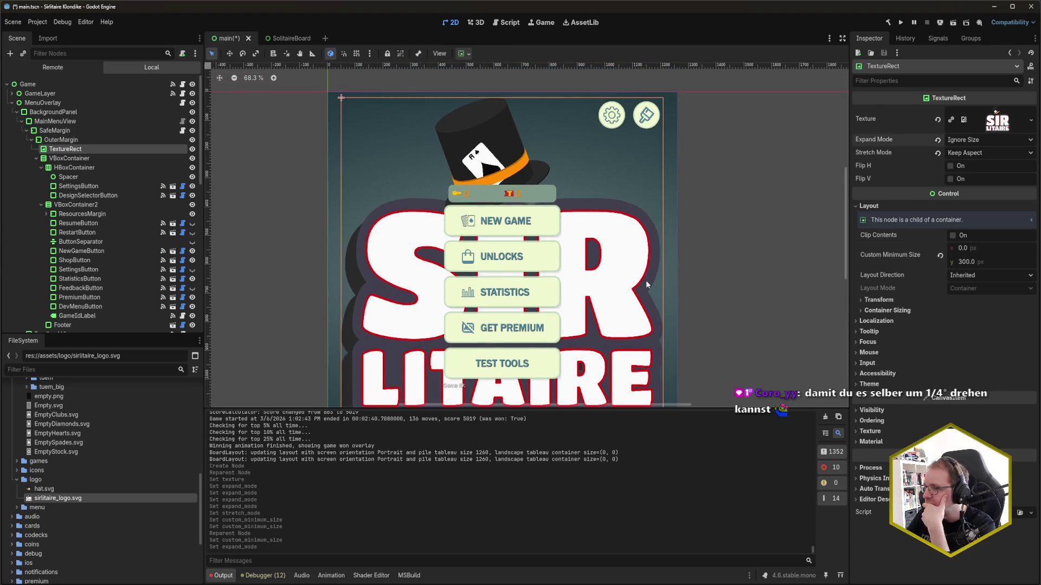
pyautogui.click(974, 141)
pyautogui.click(976, 156)
pyautogui.click(992, 248)
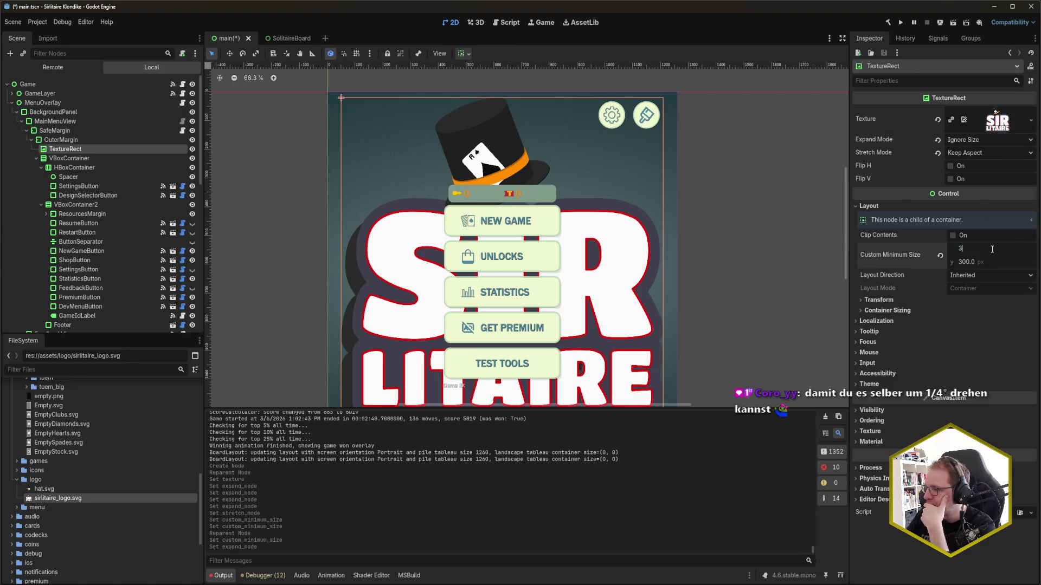
pyautogui.write('300')
pyautogui.press('Return')
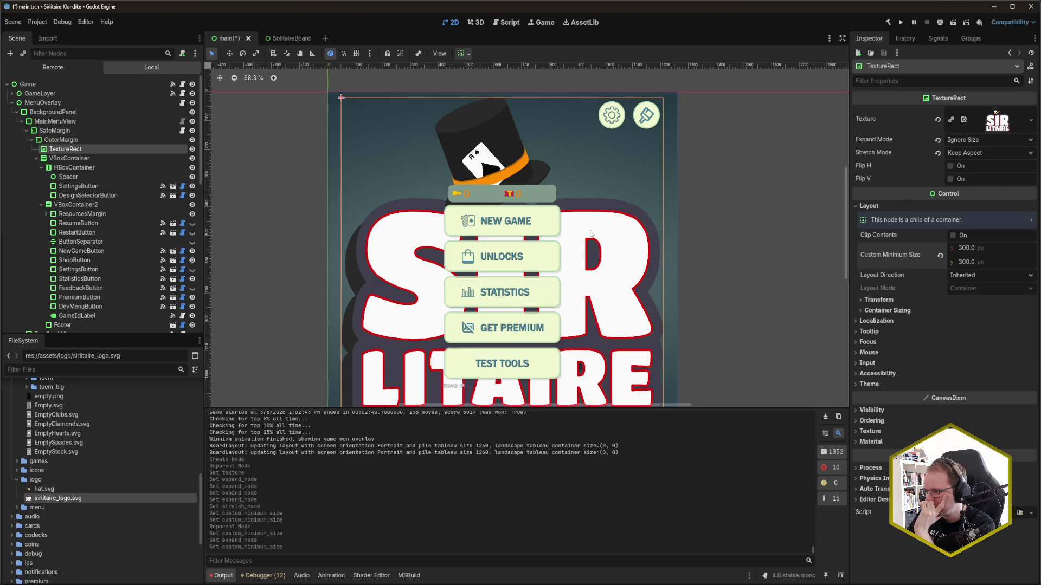
# Check the logo's transform, then move TextureRect into HBoxContainer above Spacer
pyautogui.click(879, 300)
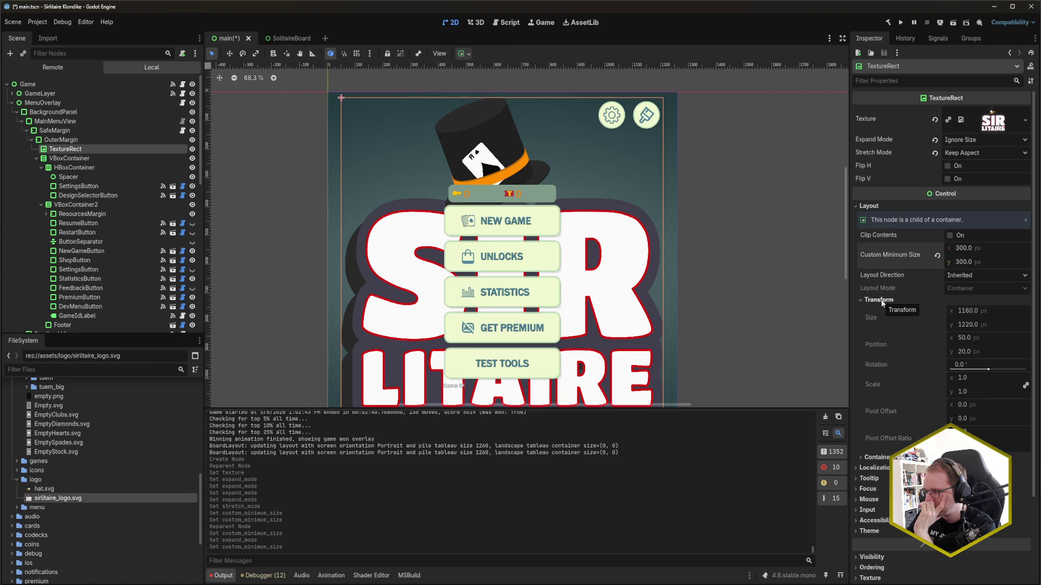
pyautogui.click(881, 300)
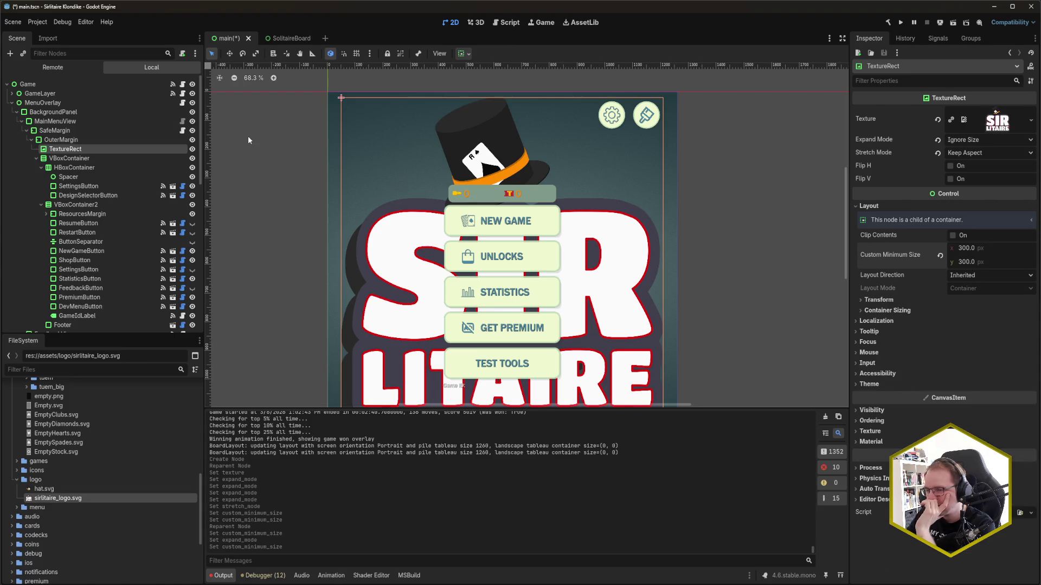
pyautogui.moveTo(70, 149); pyautogui.dragTo(66, 129)
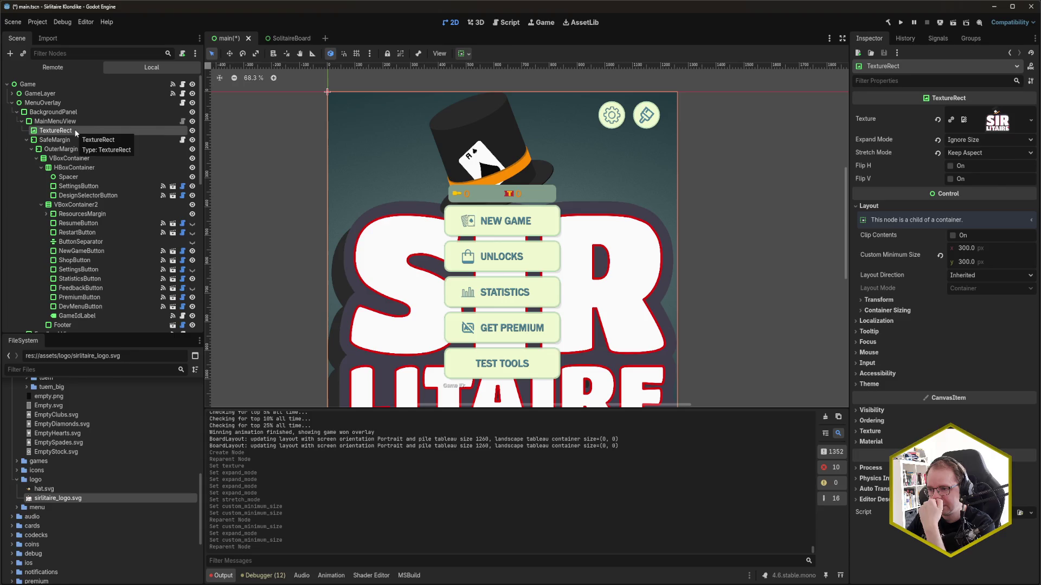
pyautogui.moveTo(74, 129); pyautogui.dragTo(70, 174)
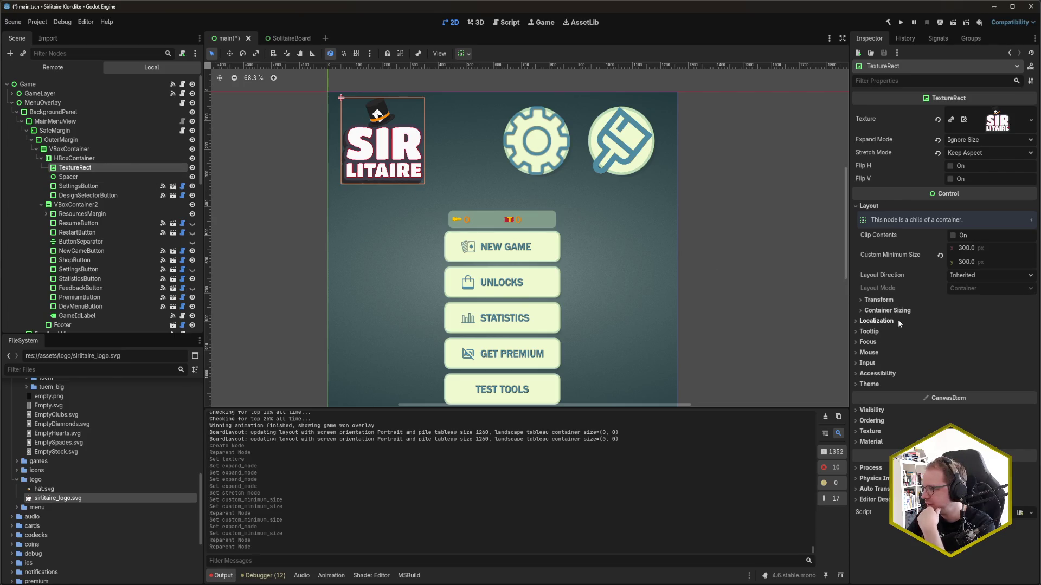
# Reset the logo's Custom Minimum Size, then set it to 400×400 px
pyautogui.click(940, 255)
pyautogui.click(979, 260)
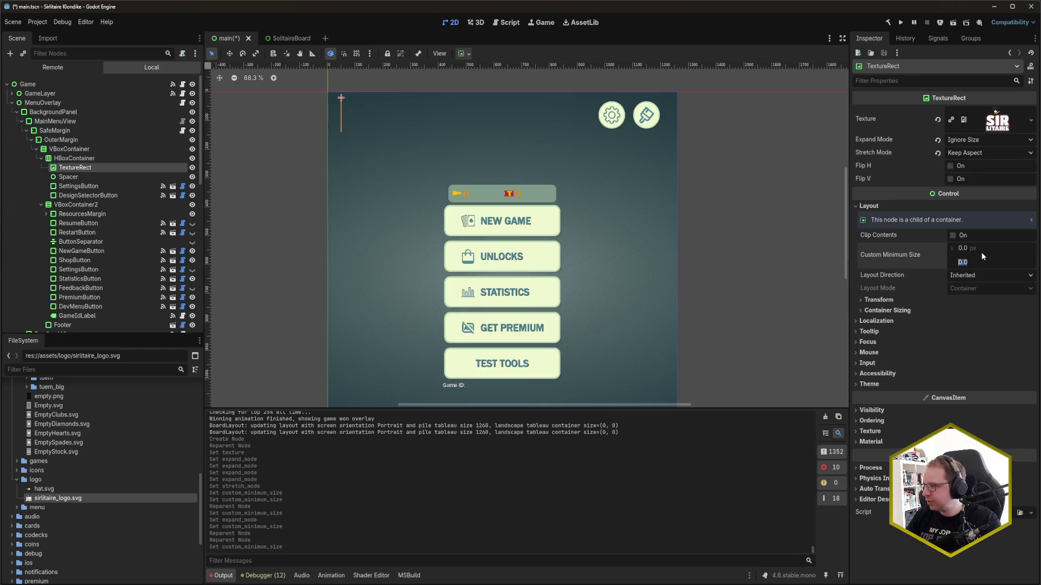
pyautogui.write('400')
pyautogui.press('Tab')
pyautogui.write('400')
pyautogui.press('Return')
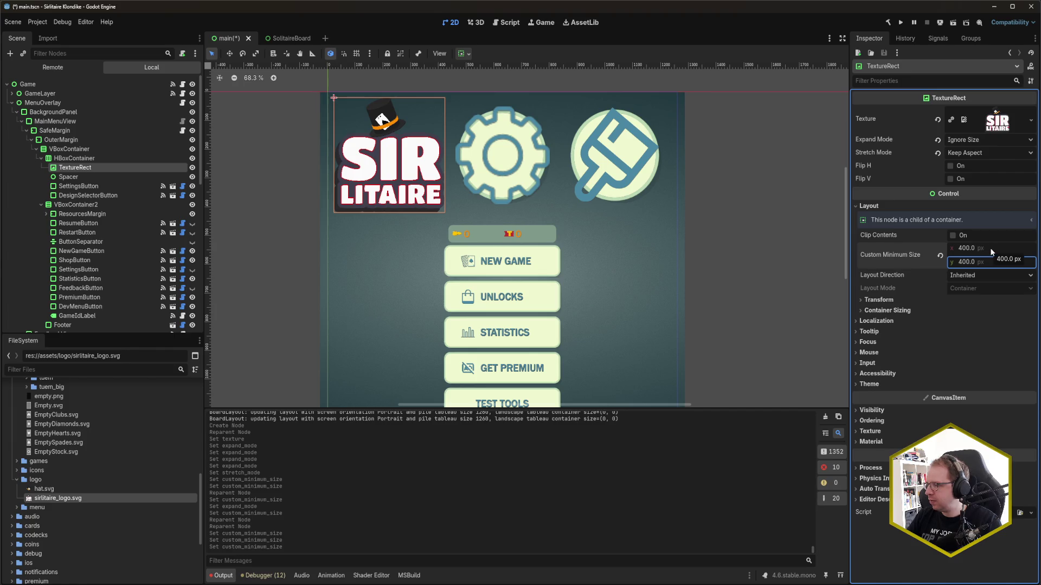
# Save the scene and select both SettingsButton and DesignSelectorButton together
pyautogui.hotkey('ctrl', 's')
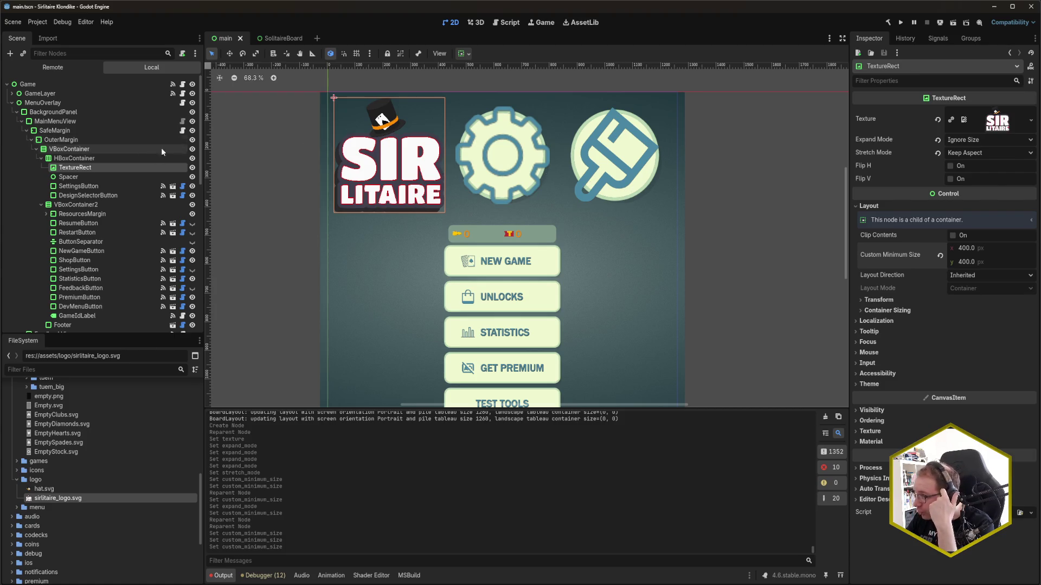
pyautogui.click(104, 187)
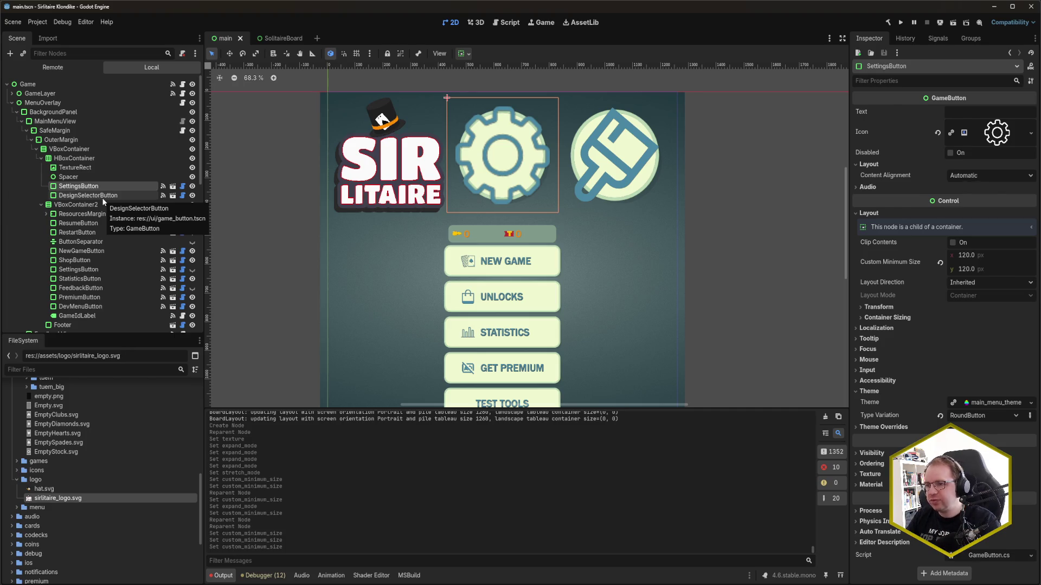
pyautogui.keyDown('ctrl'); pyautogui.click(96, 196); pyautogui.keyUp('ctrl')
pyautogui.rightClick(84, 188)
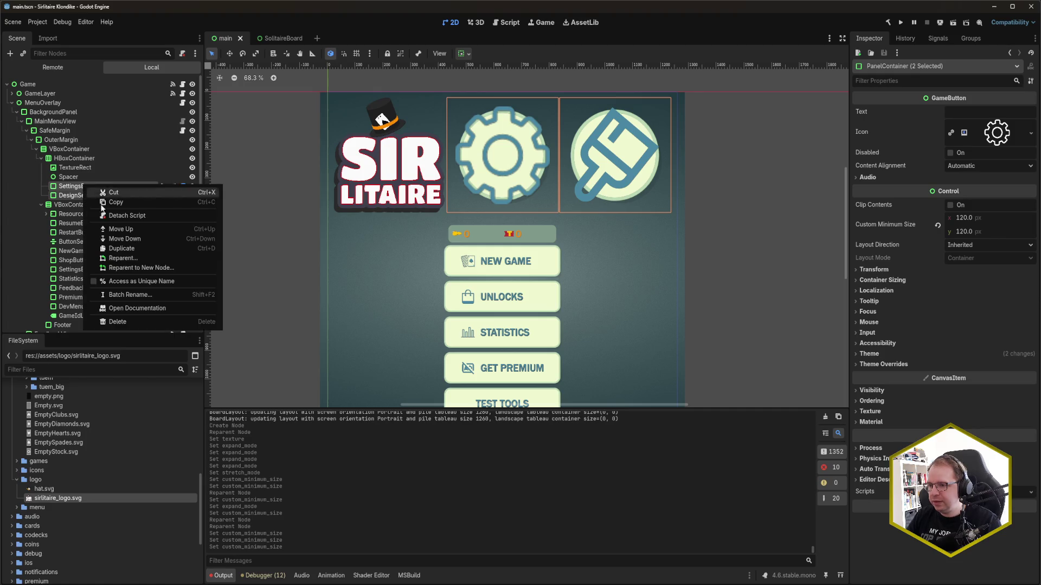
# Reparent the two buttons into a new PanelContainer
pyautogui.click(151, 268)
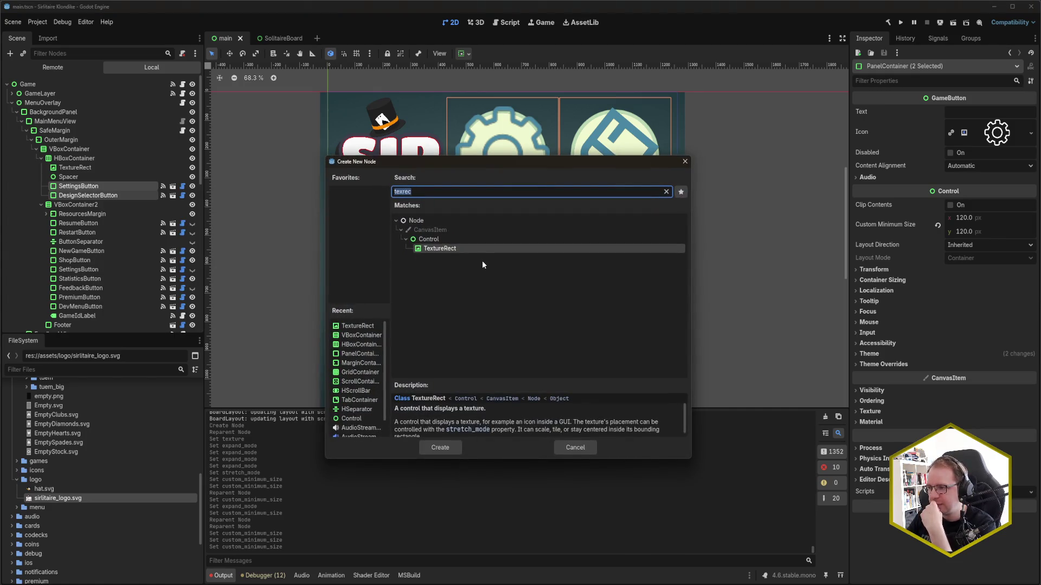
pyautogui.write('container')
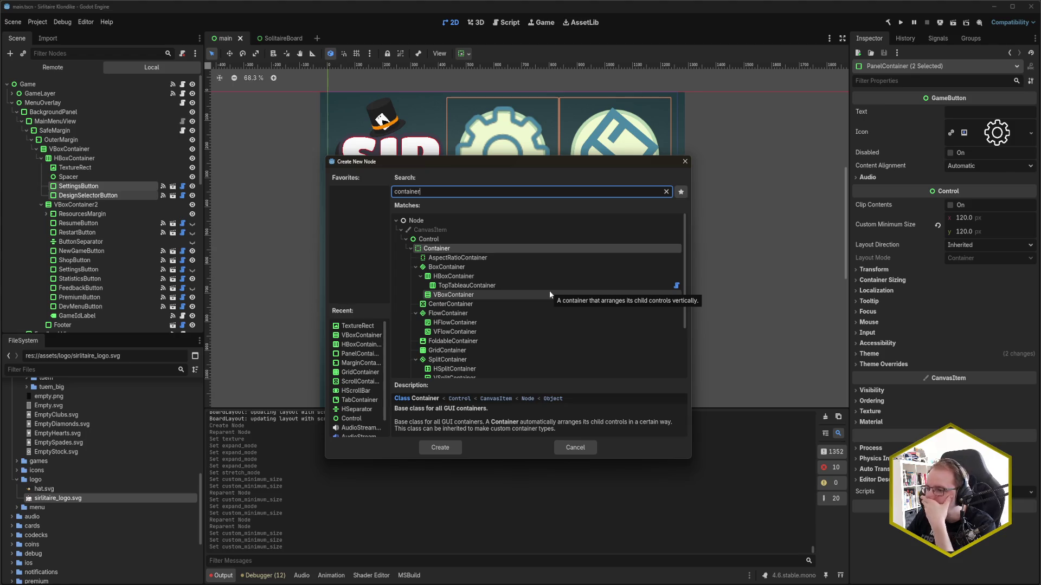
pyautogui.scroll(-1, 550, 294)
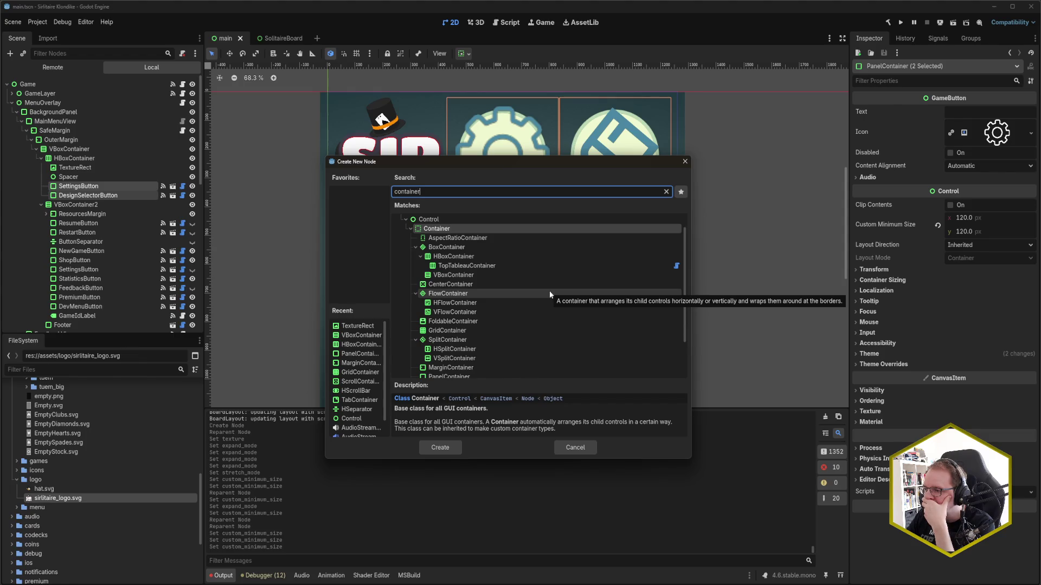
pyautogui.scroll(-1, 550, 294)
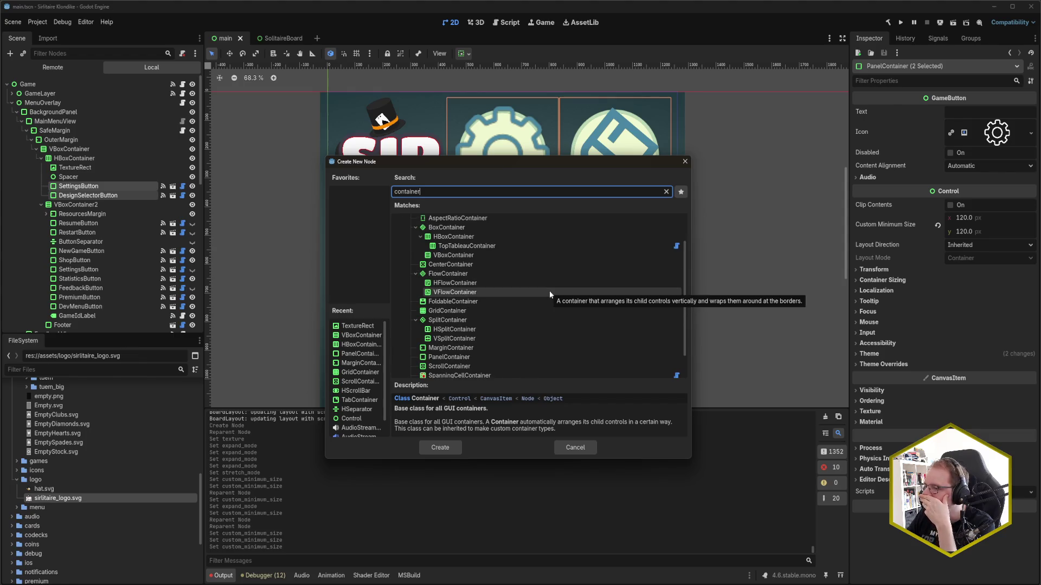
pyautogui.scroll(-1, 549, 295)
pyautogui.scroll(-1, 549, 291)
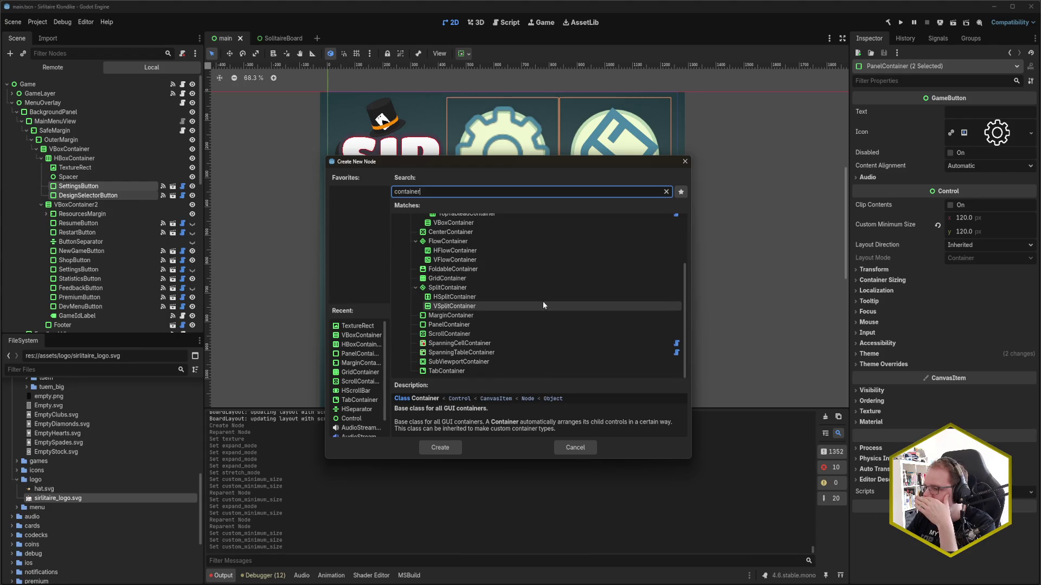
pyautogui.doubleClick(493, 327)
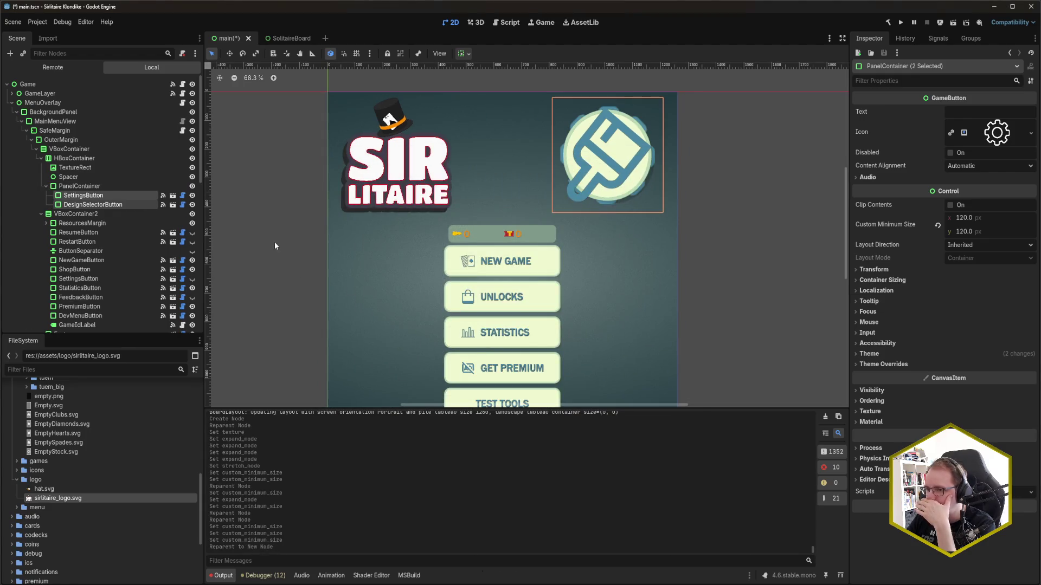
# Reparent the two buttons again into a new HBoxContainer, then select the PanelContainer
pyautogui.rightClick(99, 196)
pyautogui.click(174, 279)
pyautogui.click(478, 277)
pyautogui.click(441, 443)
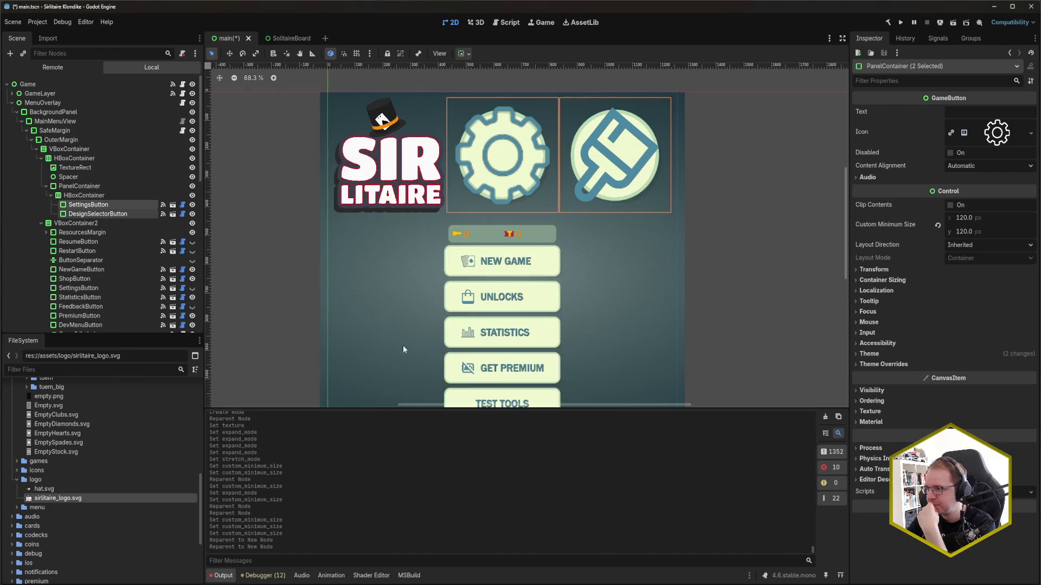
pyautogui.click(84, 187)
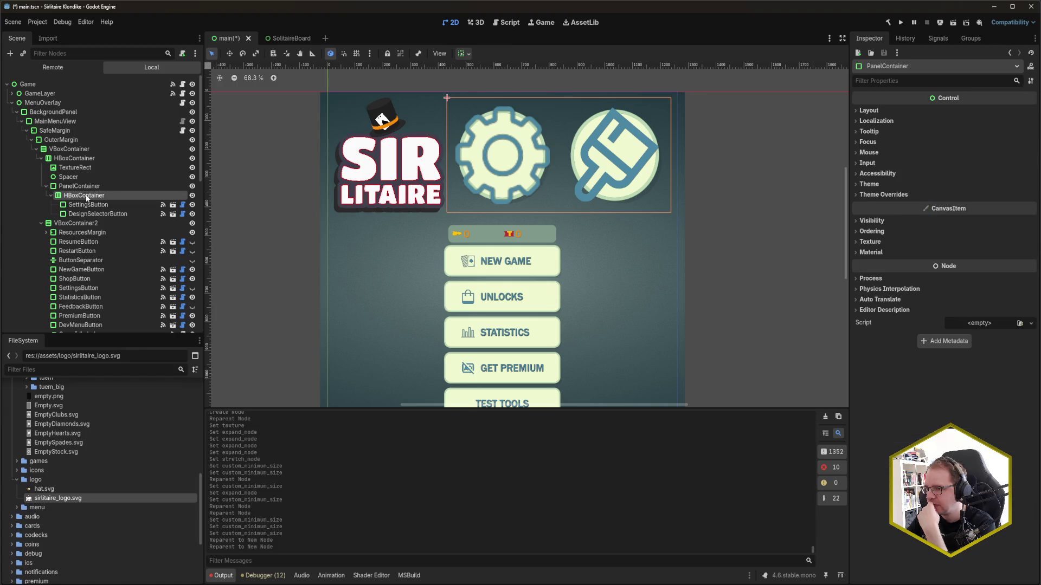
# Set the PanelContainer's vertical sizing to Shrink End, trying horizontal options before leaving it at Fill
pyautogui.click(86, 196)
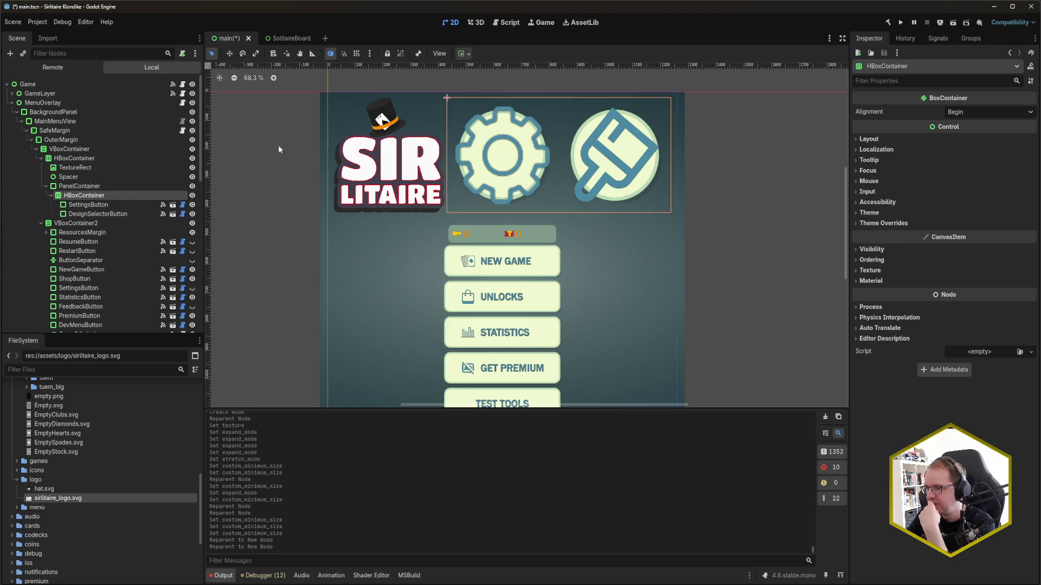
pyautogui.click(102, 187)
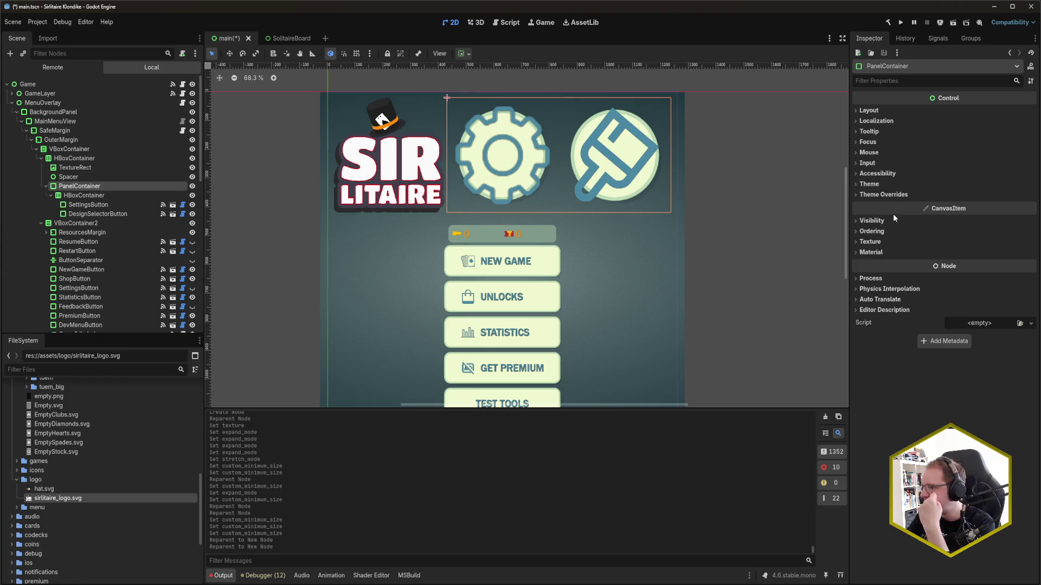
pyautogui.click(870, 110)
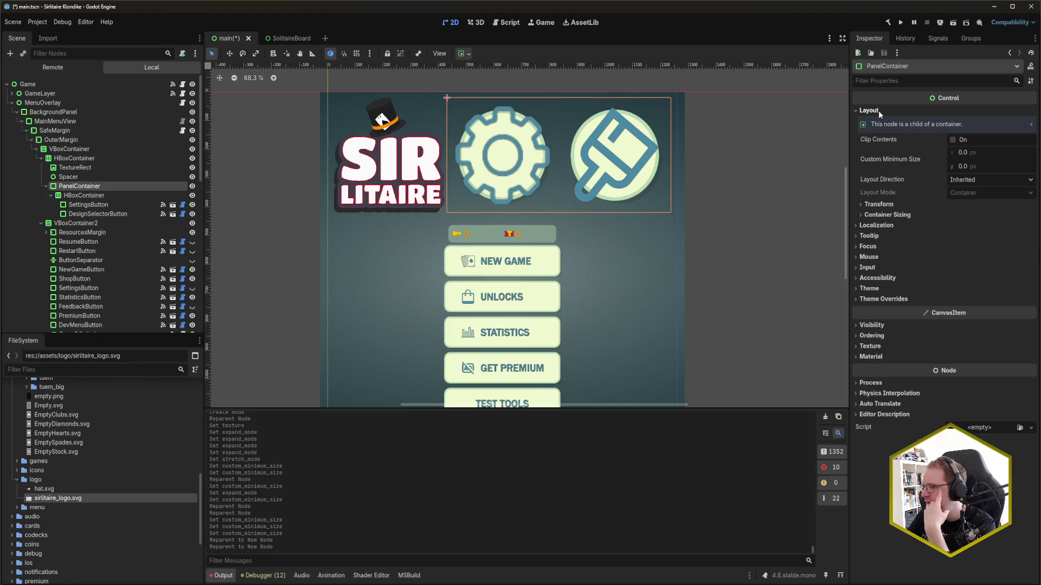
pyautogui.click(887, 215)
pyautogui.click(988, 226)
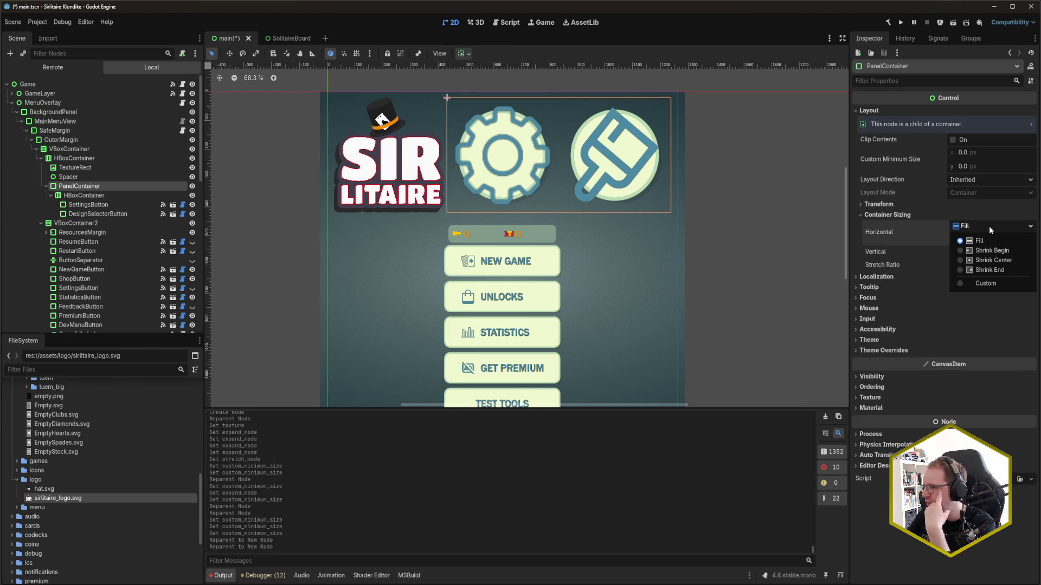
pyautogui.click(996, 270)
pyautogui.click(975, 249)
pyautogui.click(991, 298)
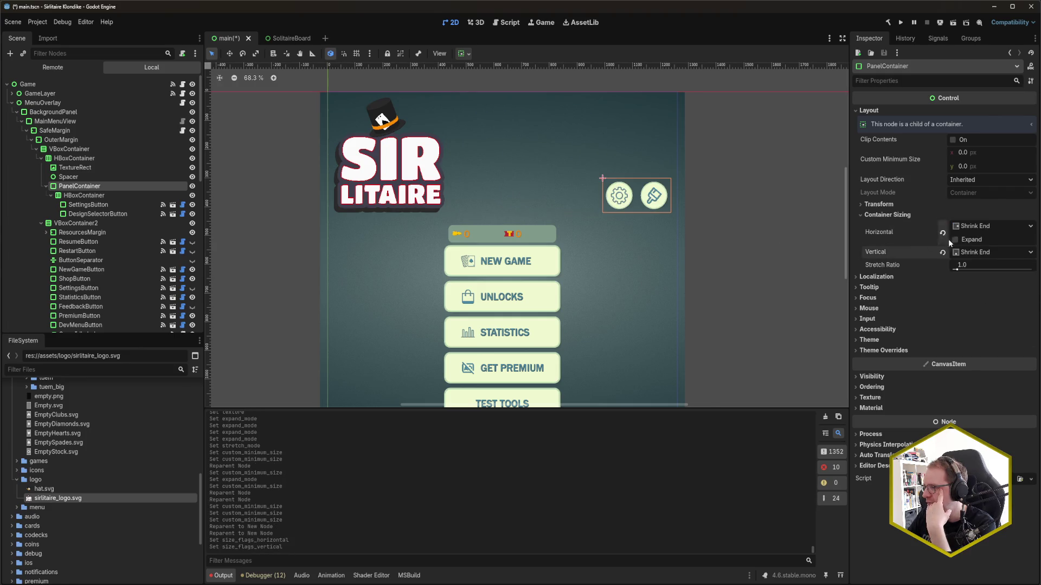
pyautogui.click(992, 226)
pyautogui.click(992, 250)
pyautogui.click(986, 228)
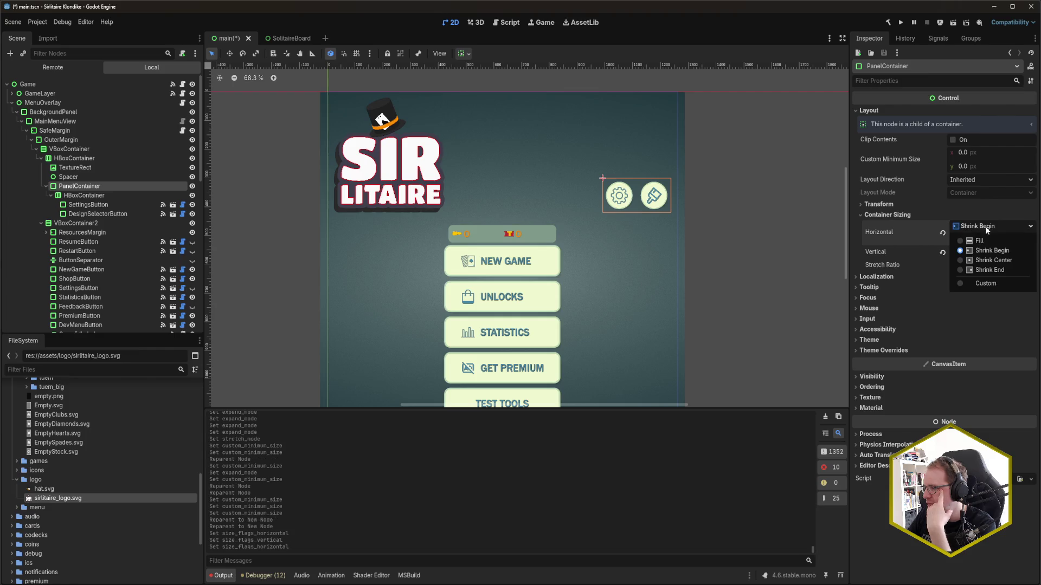
pyautogui.click(994, 260)
pyautogui.click(942, 233)
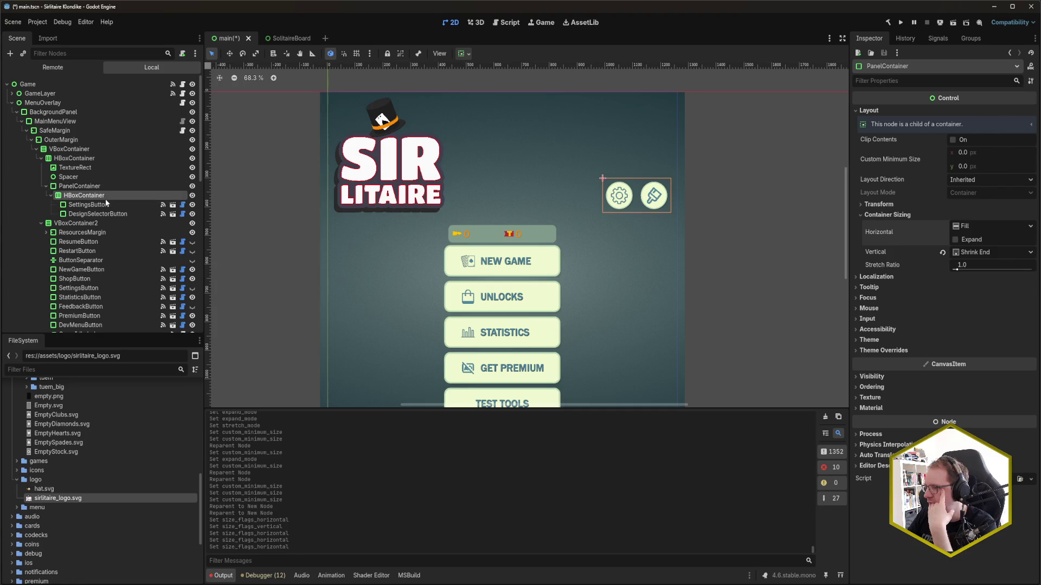
# Try End and Center alignment on the HBoxContainer, then leave it at Begin
pyautogui.click(136, 195)
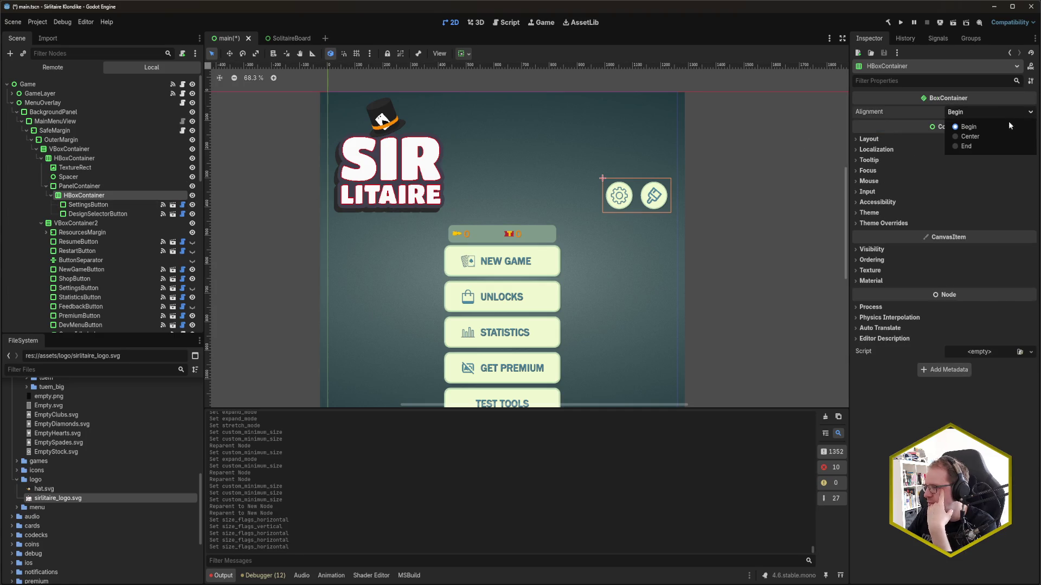
pyautogui.click(1001, 148)
pyautogui.click(988, 113)
pyautogui.click(990, 136)
pyautogui.click(982, 113)
pyautogui.click(983, 127)
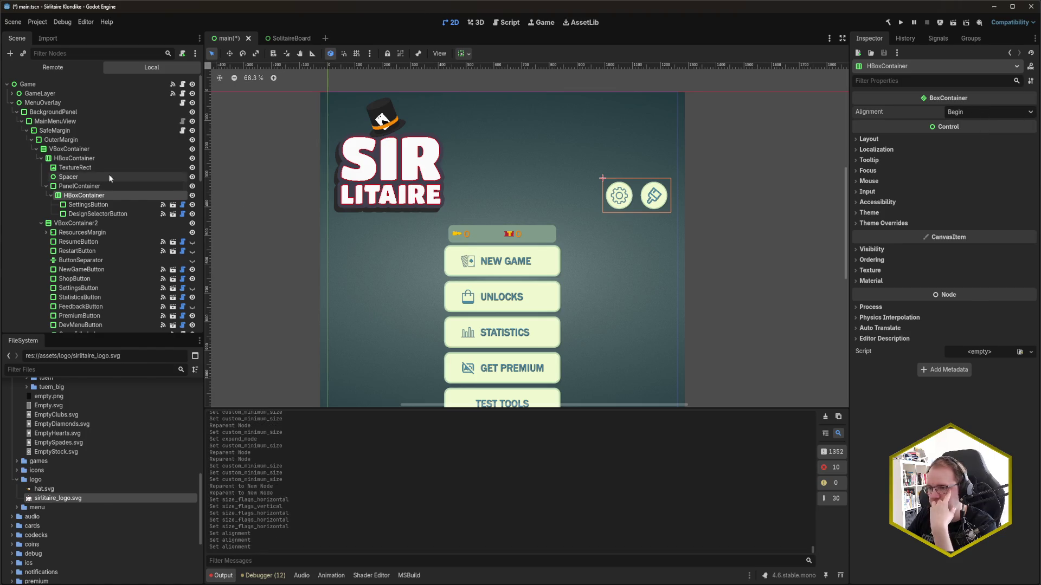
pyautogui.press('Up')
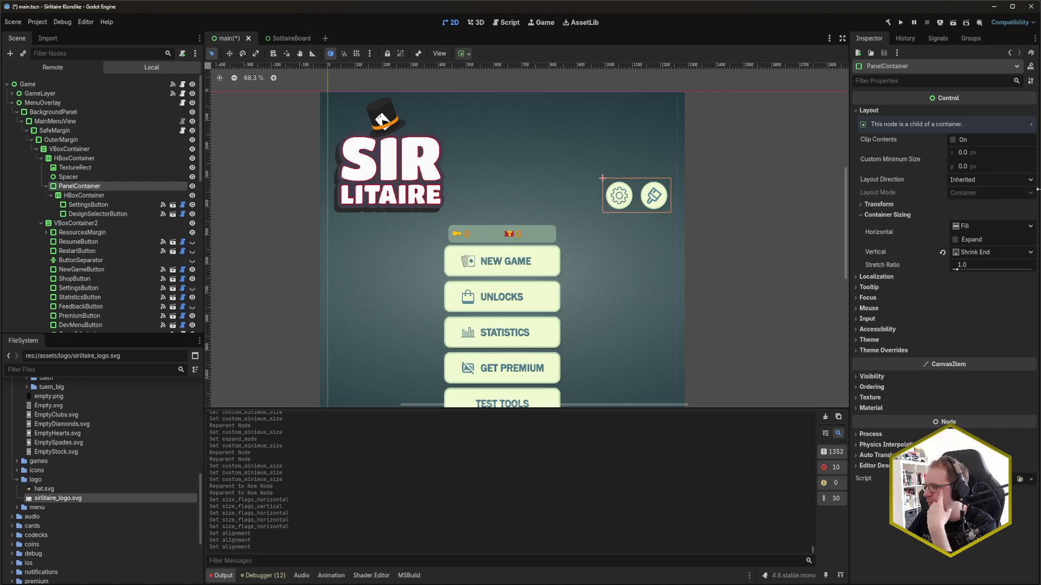
# Try Shrink Center sizing on the HBoxContainer, then revert both directions to Fill
pyautogui.click(105, 195)
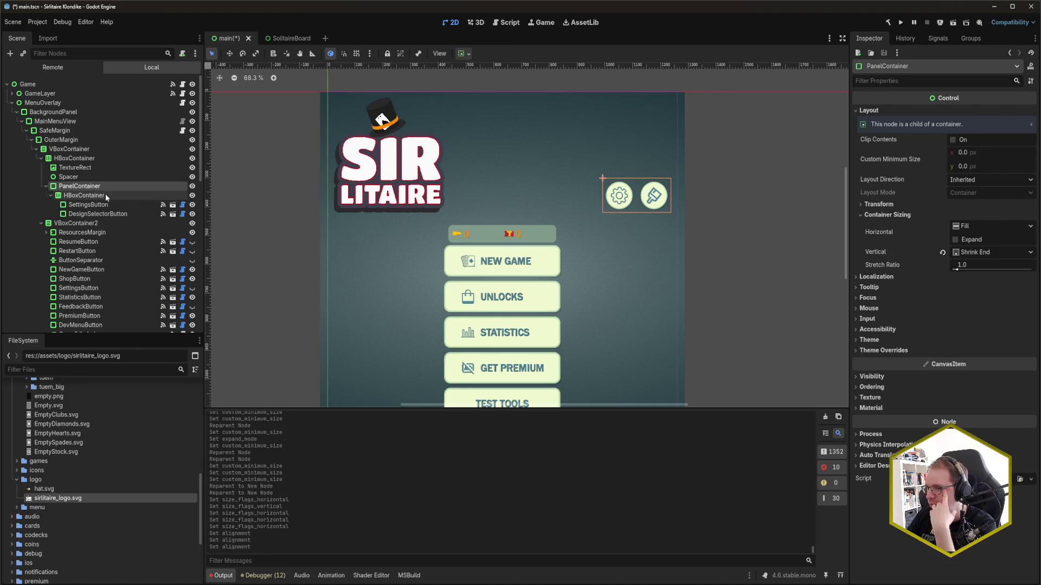
pyautogui.click(909, 139)
pyautogui.click(919, 234)
pyautogui.click(919, 233)
pyautogui.click(913, 245)
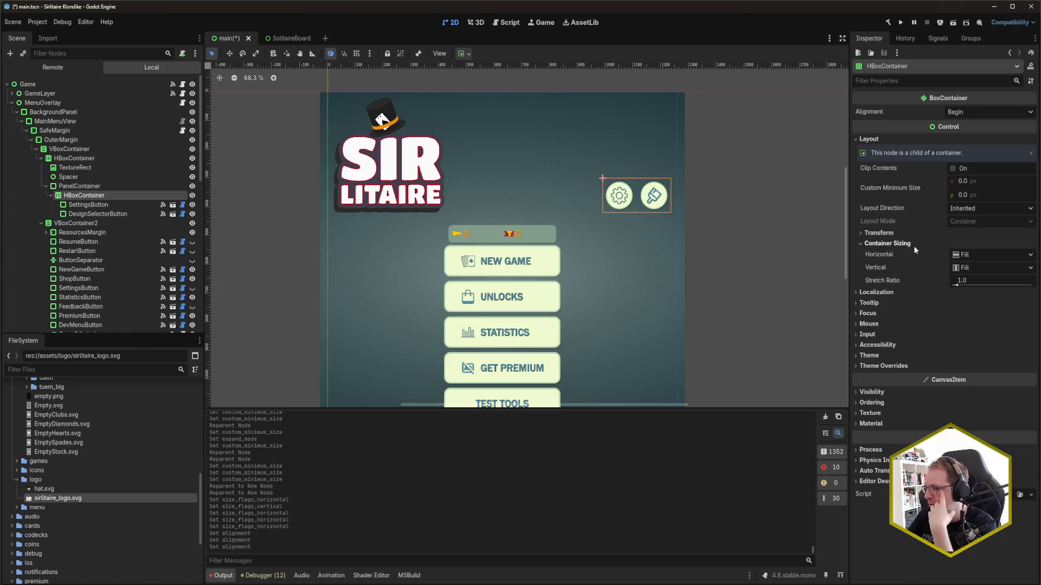
pyautogui.click(1007, 255)
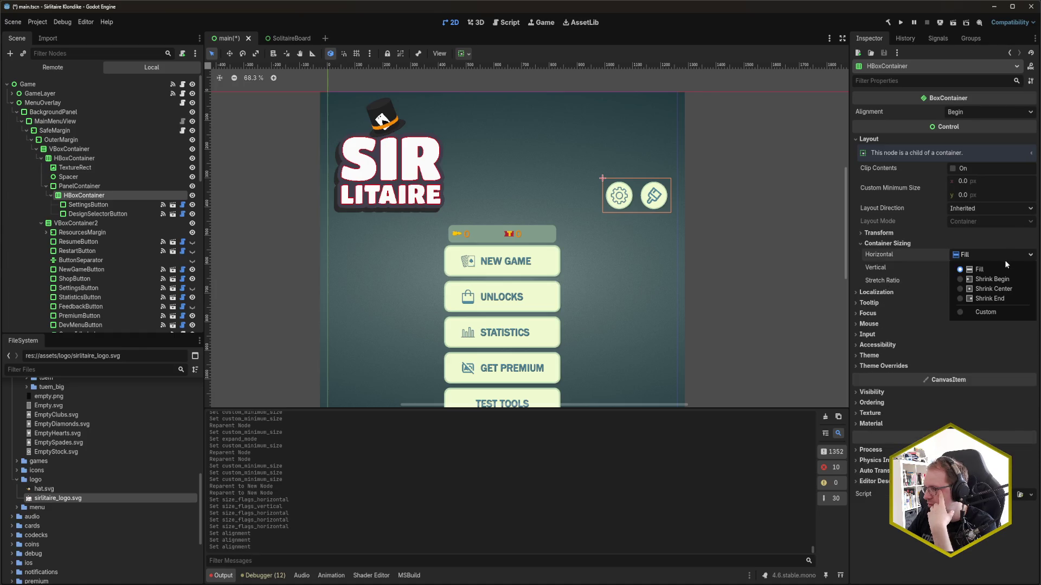
pyautogui.click(1004, 257)
pyautogui.click(1004, 257)
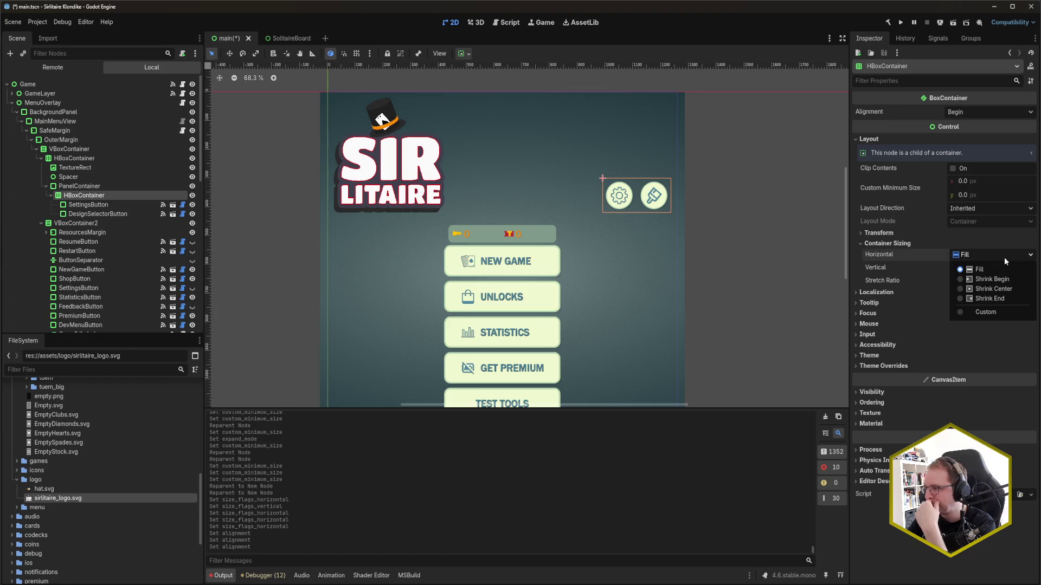
pyautogui.click(1002, 290)
pyautogui.click(988, 269)
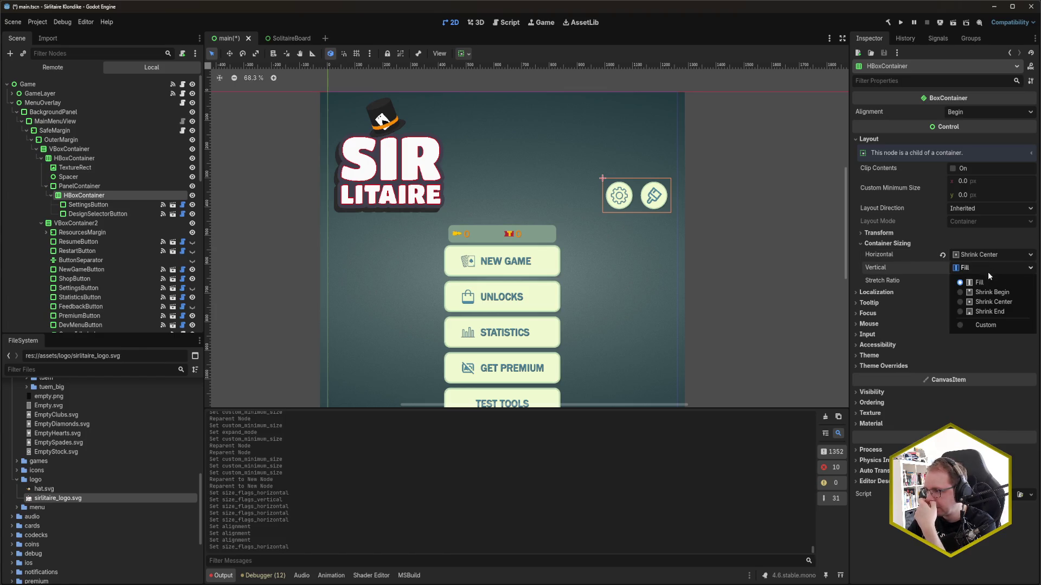
pyautogui.click(996, 301)
pyautogui.click(943, 268)
pyautogui.click(942, 255)
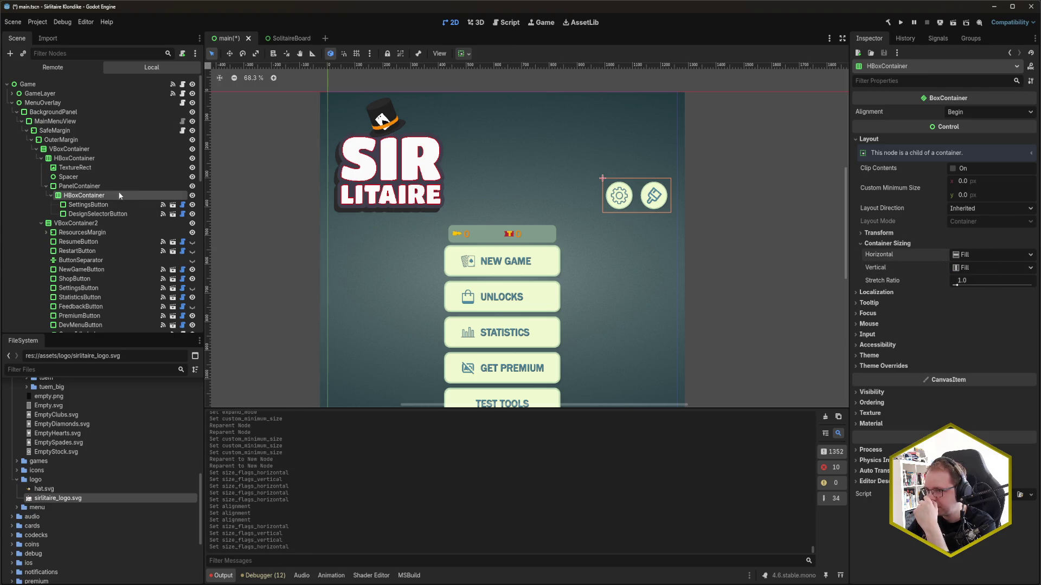
# Test Shrink End and Expand horizontally on the PanelContainer, keeping horizontal sizing at Fill
pyautogui.click(104, 188)
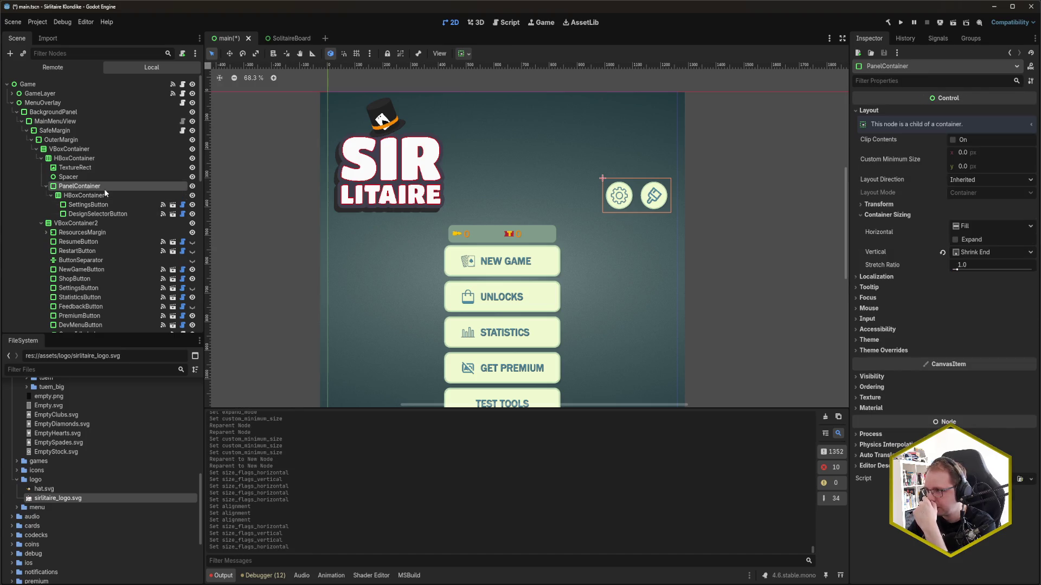
pyautogui.click(999, 225)
pyautogui.click(999, 268)
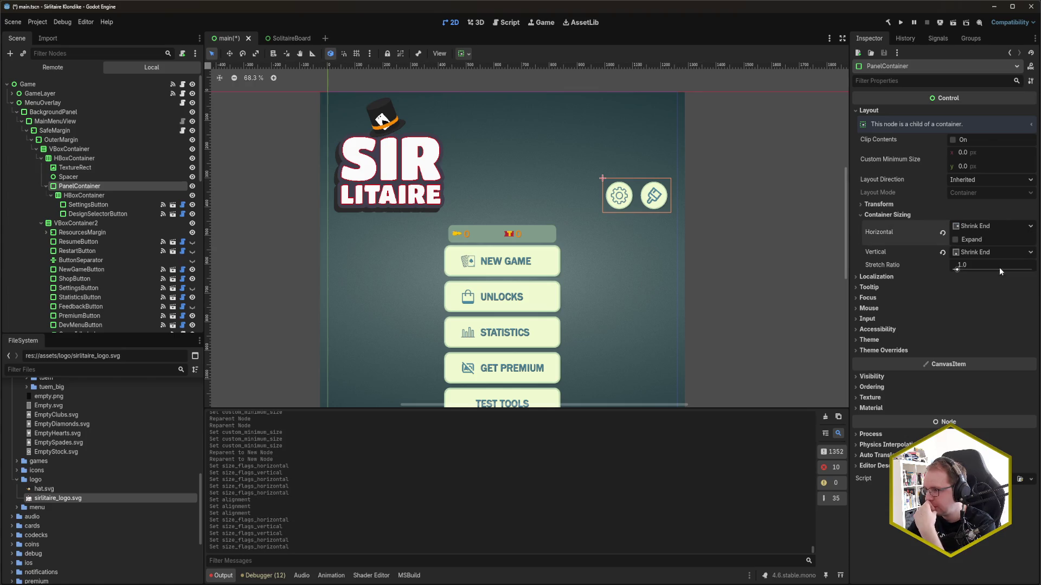
pyautogui.click(944, 233)
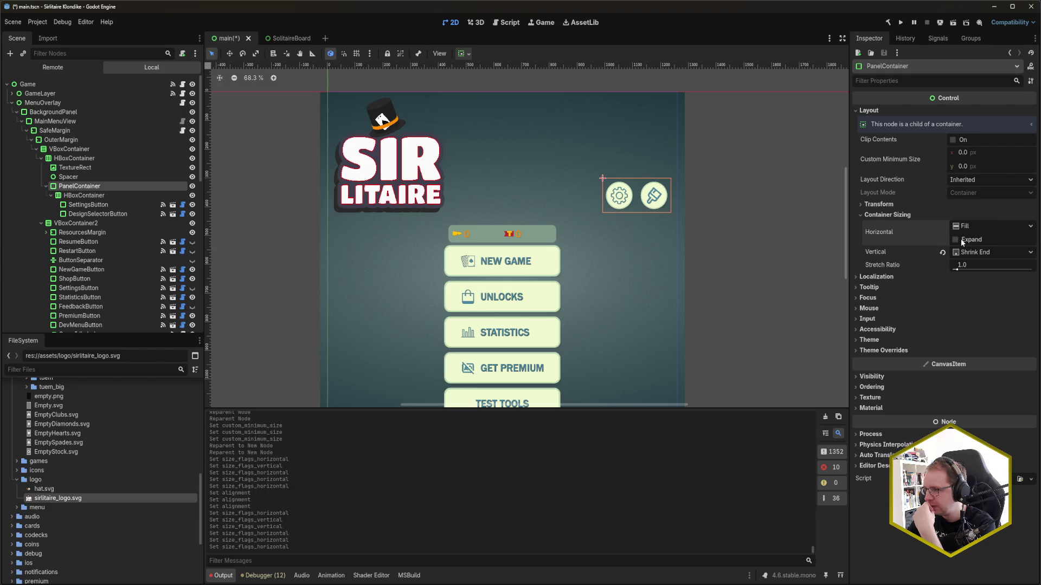
pyautogui.click(962, 241)
pyautogui.click(960, 239)
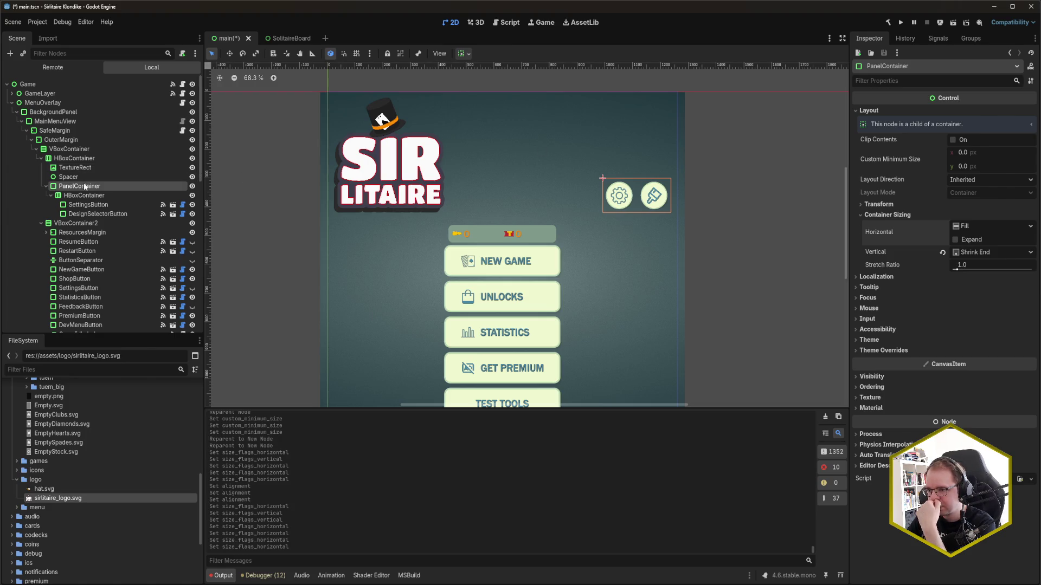
pyautogui.click(76, 158)
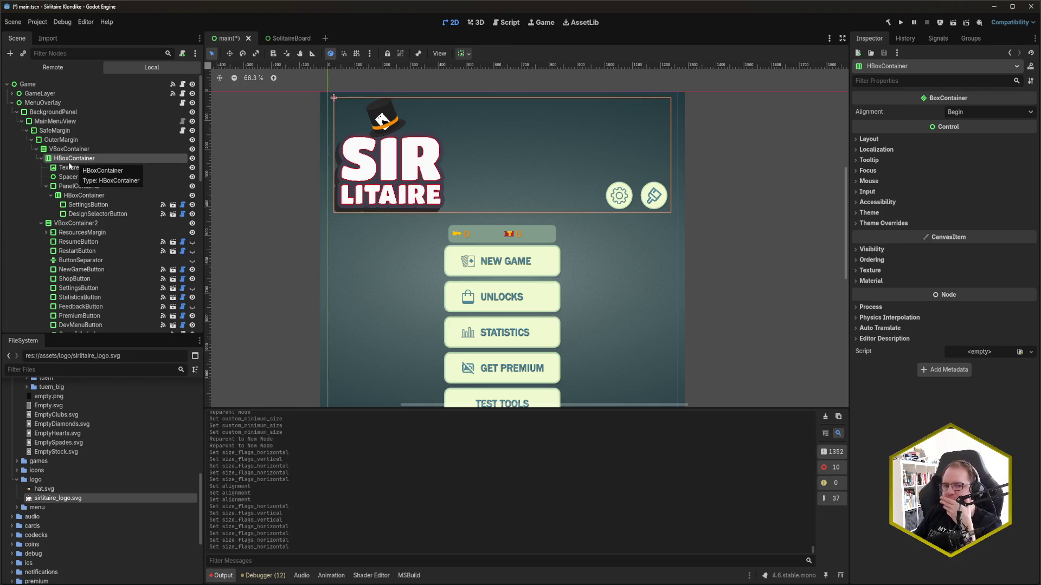
pyautogui.click(80, 186)
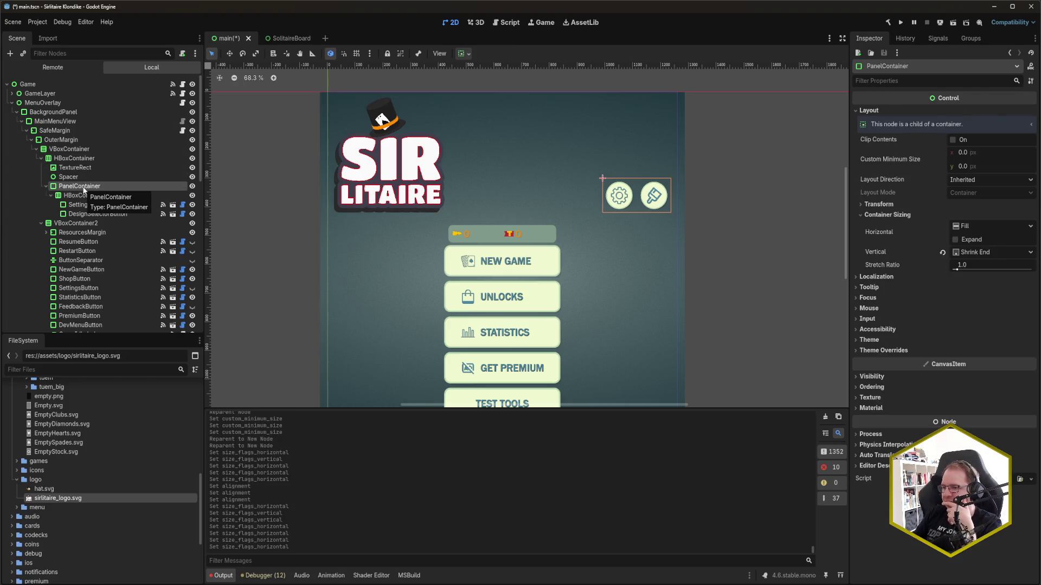
pyautogui.click(978, 252)
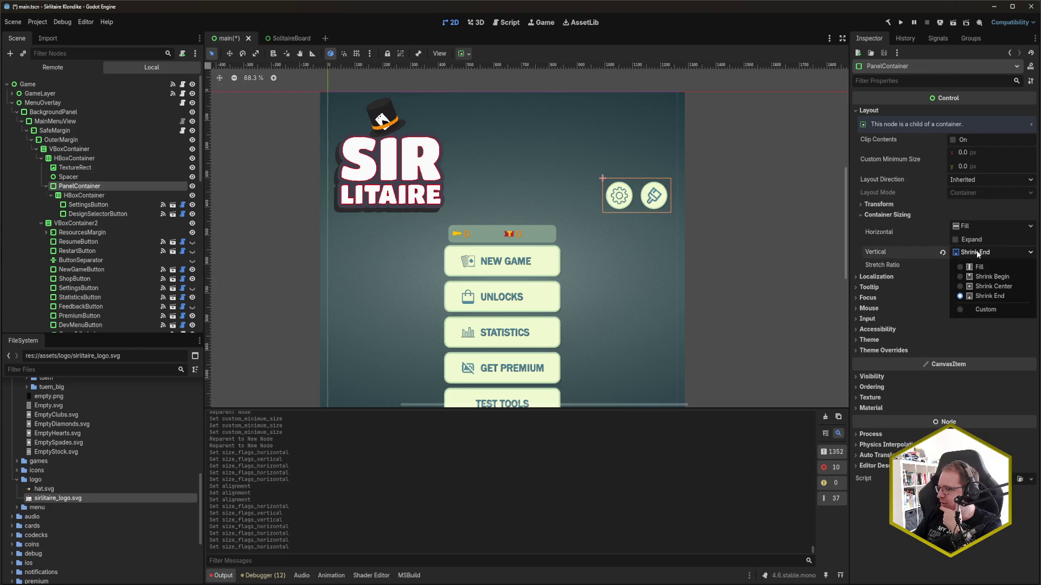
# Set the PanelContainer's vertical sizing to Shrink Begin, save main.tscn, and select TextureRect
pyautogui.click(993, 275)
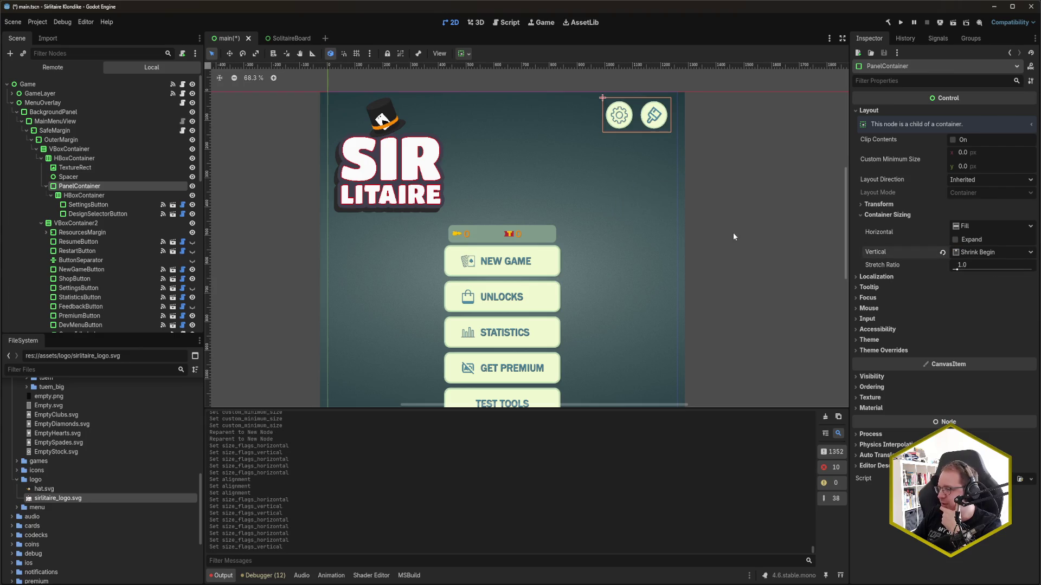
pyautogui.click(782, 219)
pyautogui.hotkey('ctrl', 's')
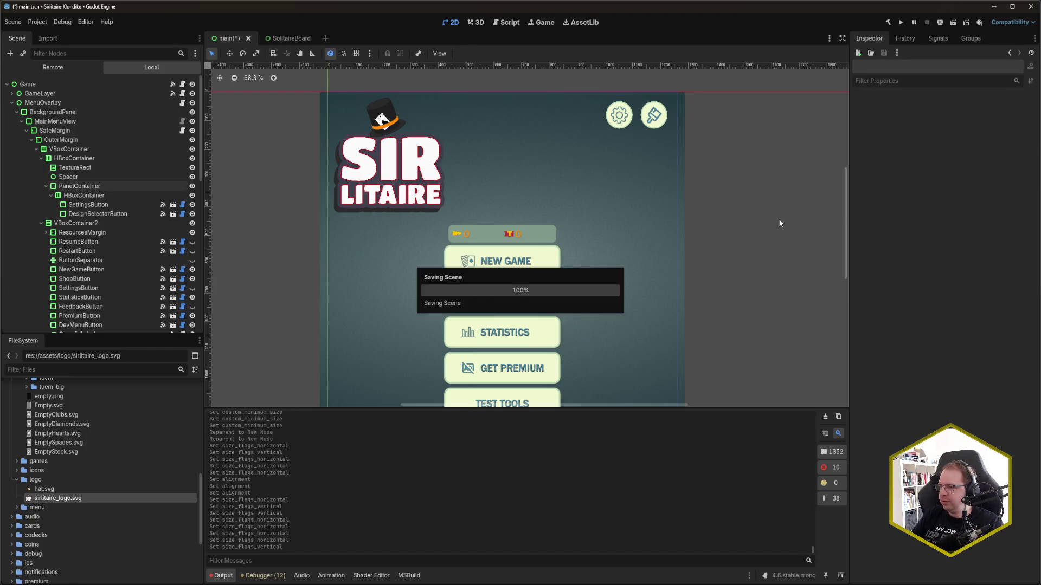
pyautogui.click(135, 167)
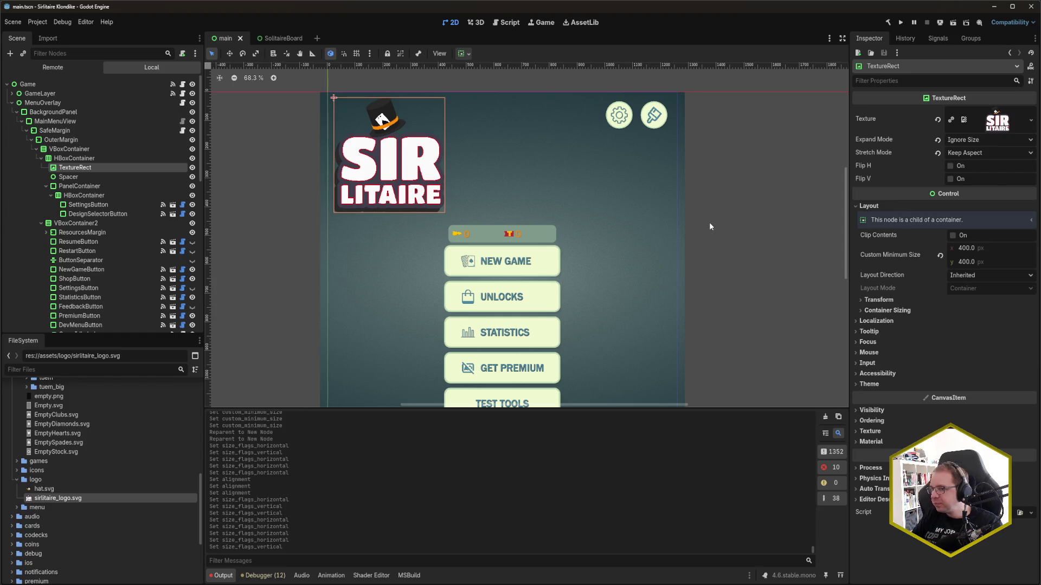
pyautogui.rightClick(87, 169)
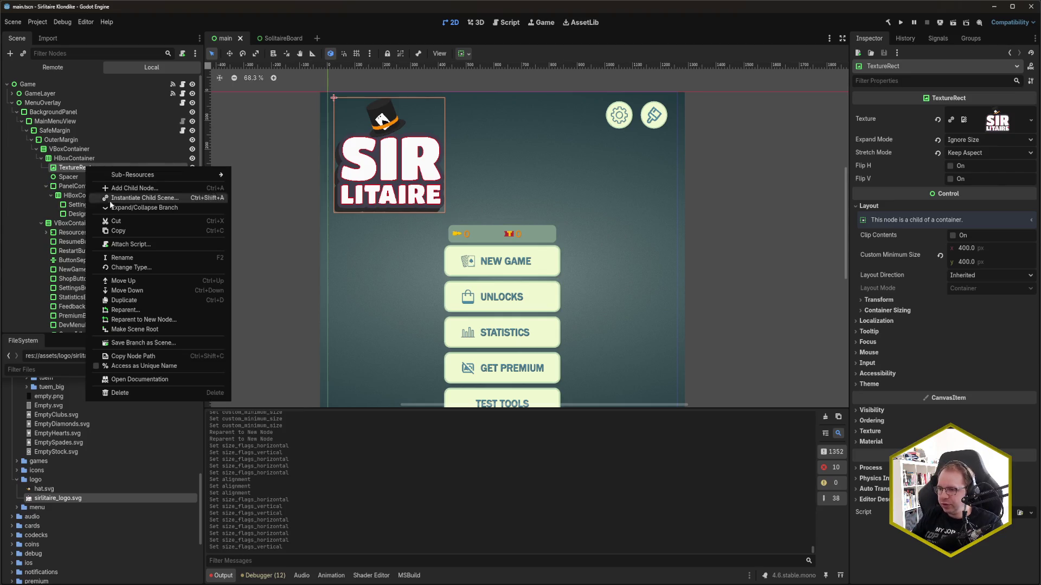
# Wrap the logo in a new MarginContainer with a Margin Left override of 100 and save
pyautogui.click(148, 320)
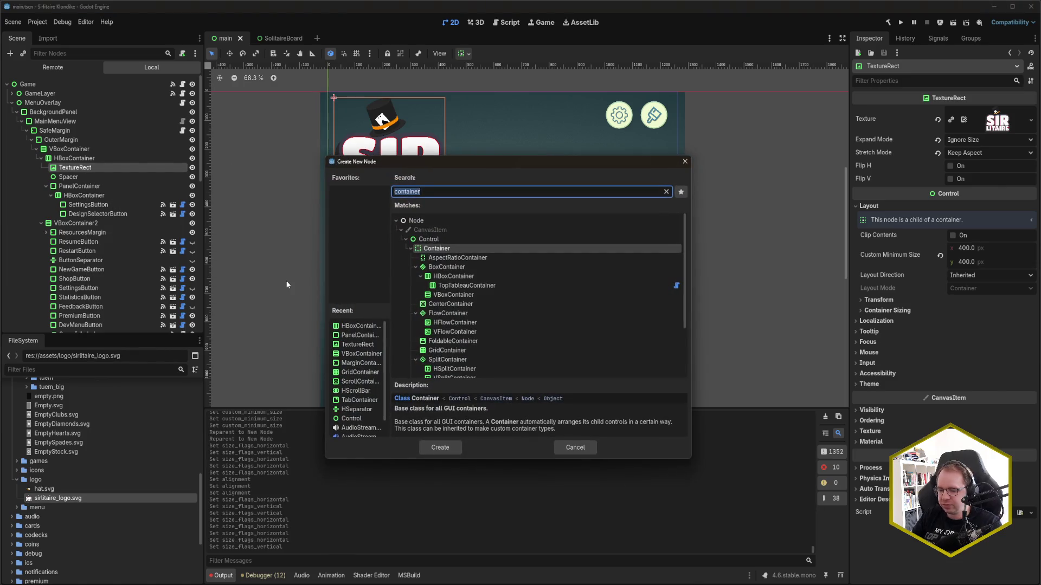
pyautogui.write('margin')
pyautogui.press('Return')
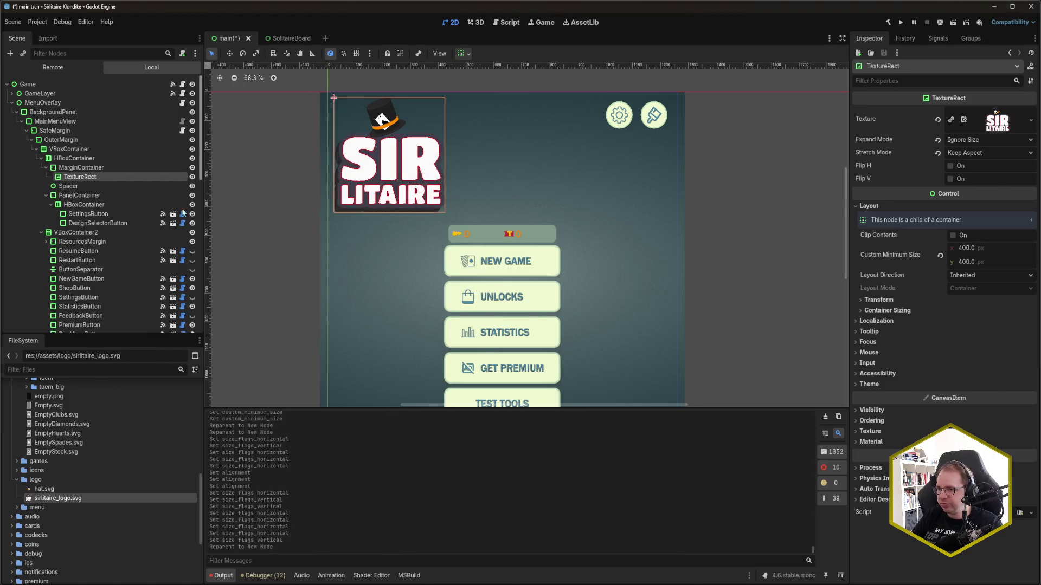
pyautogui.click(109, 168)
pyautogui.click(890, 194)
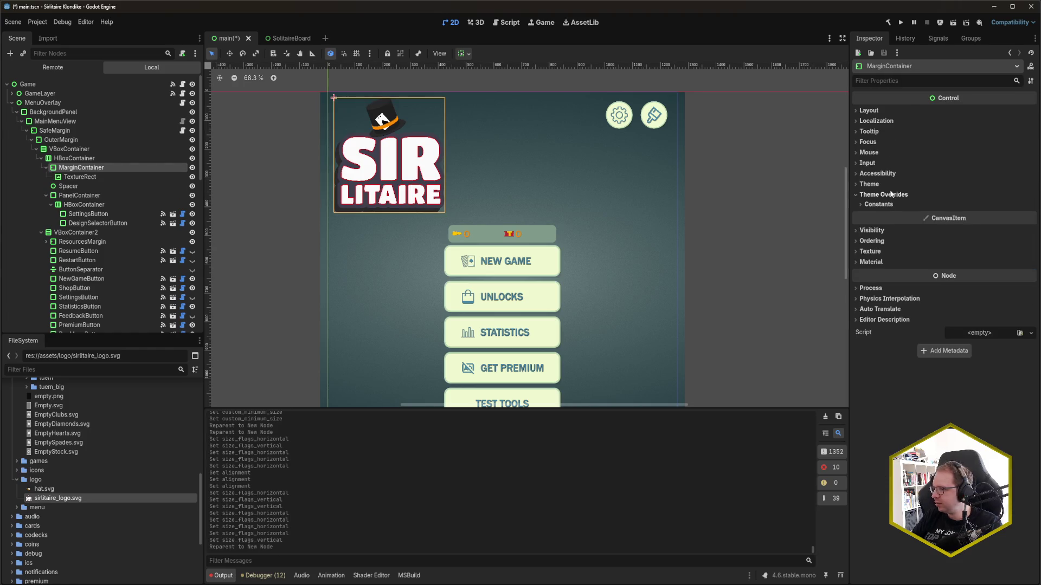
pyautogui.click(916, 205)
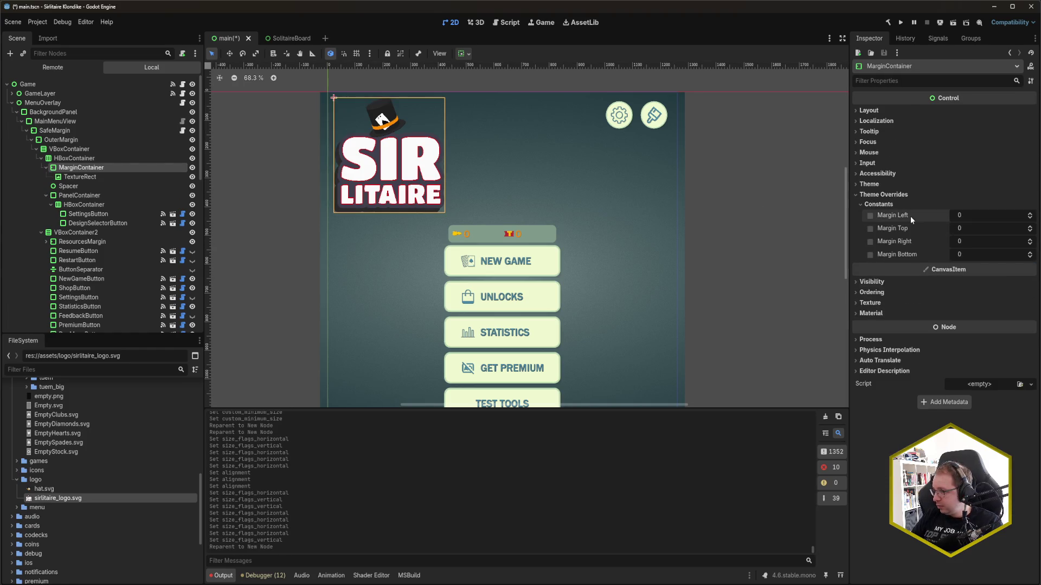
pyautogui.click(883, 217)
pyautogui.write('100')
pyautogui.press('Return')
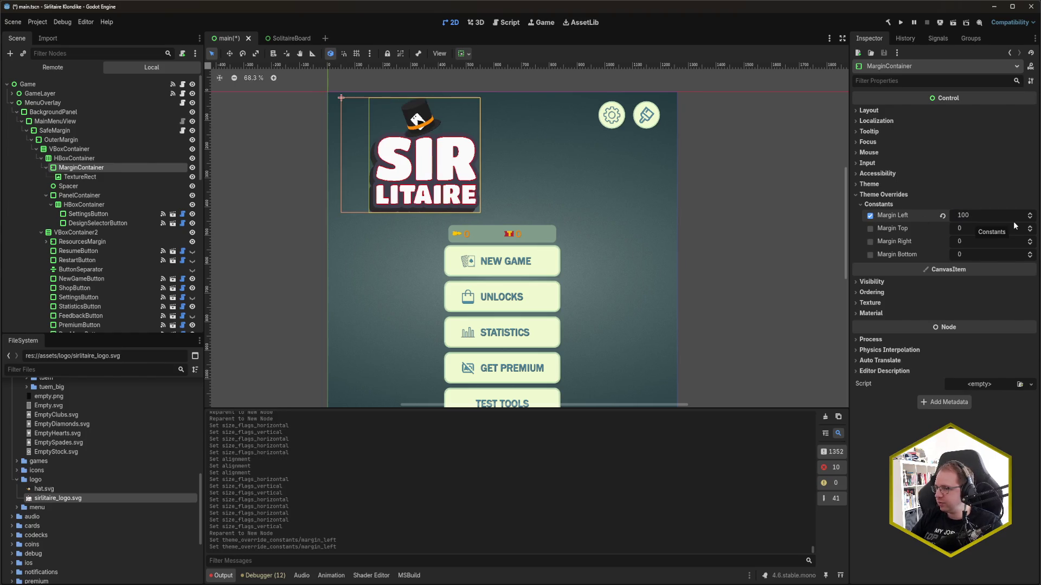
pyautogui.hotkey('ctrl', 's')
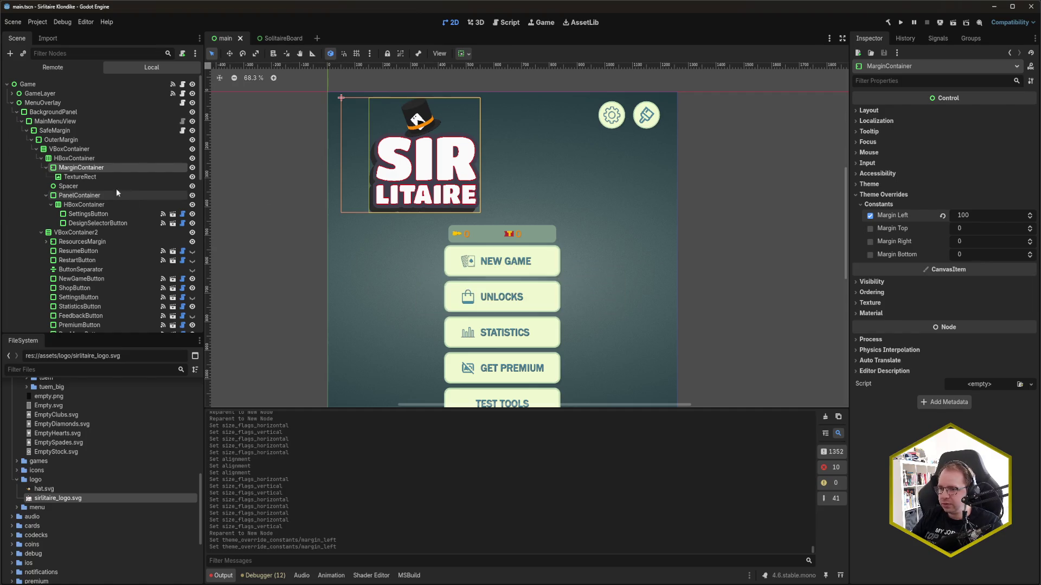
# Compare the logo's and MarginContainer's size and position values
pyautogui.click(150, 179)
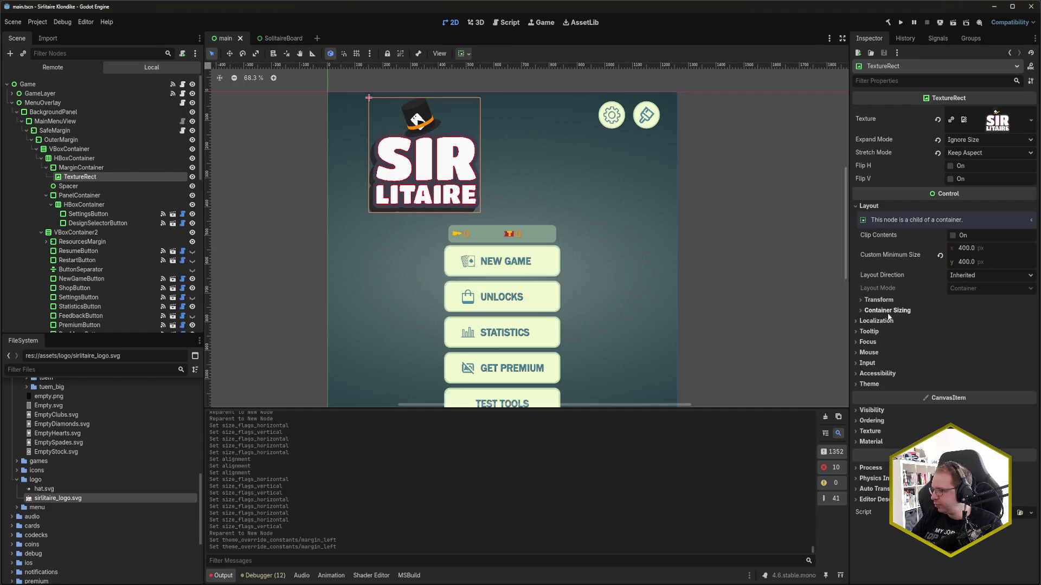
pyautogui.click(877, 300)
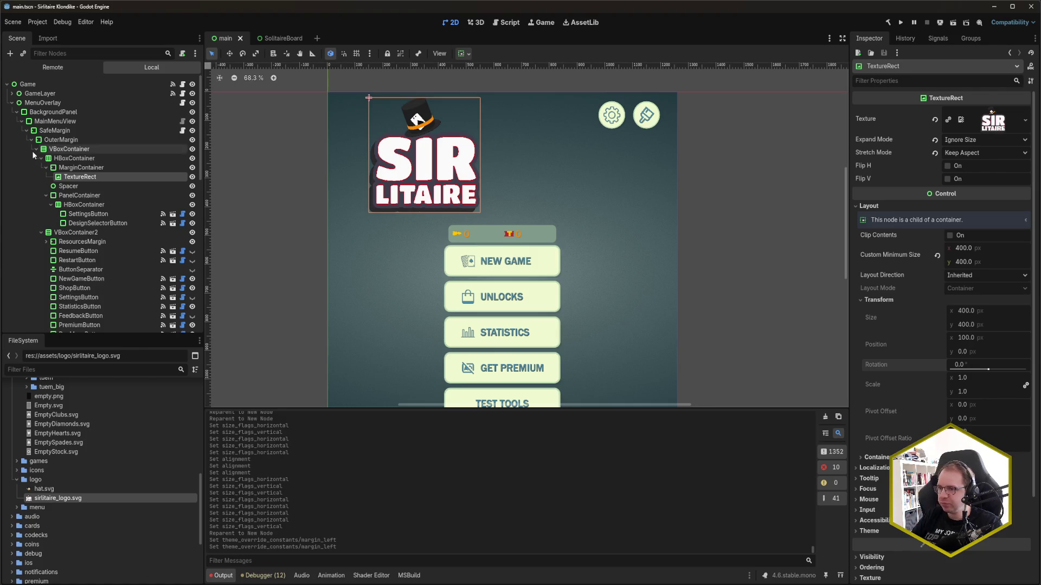
pyautogui.click(70, 168)
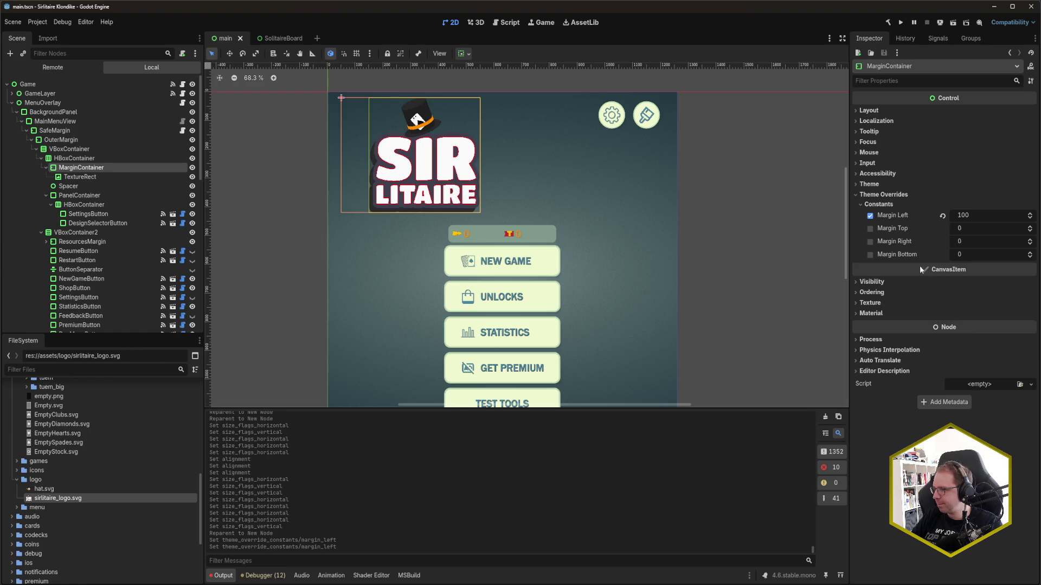
pyautogui.click(896, 109)
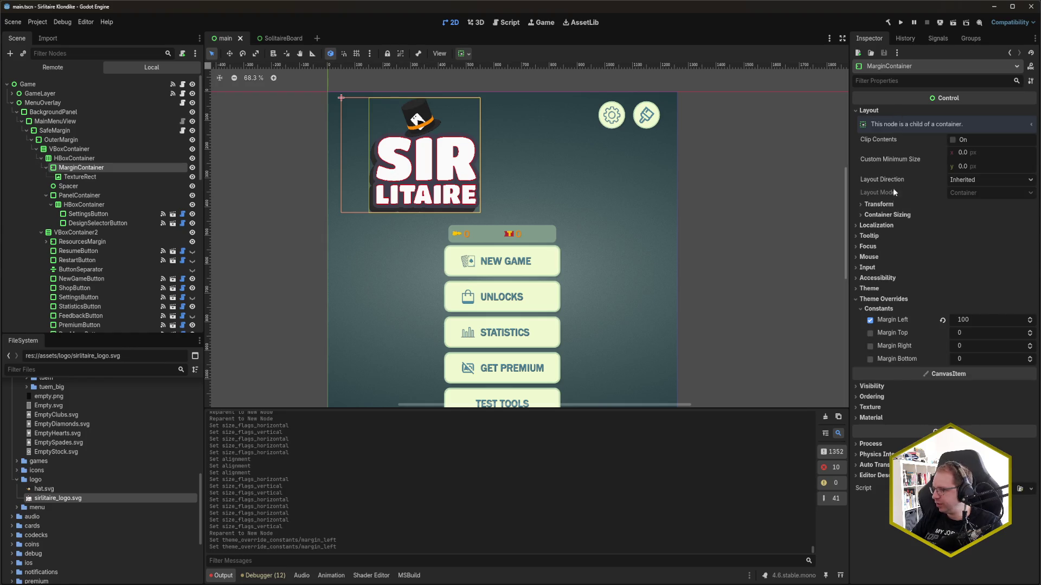
pyautogui.click(889, 204)
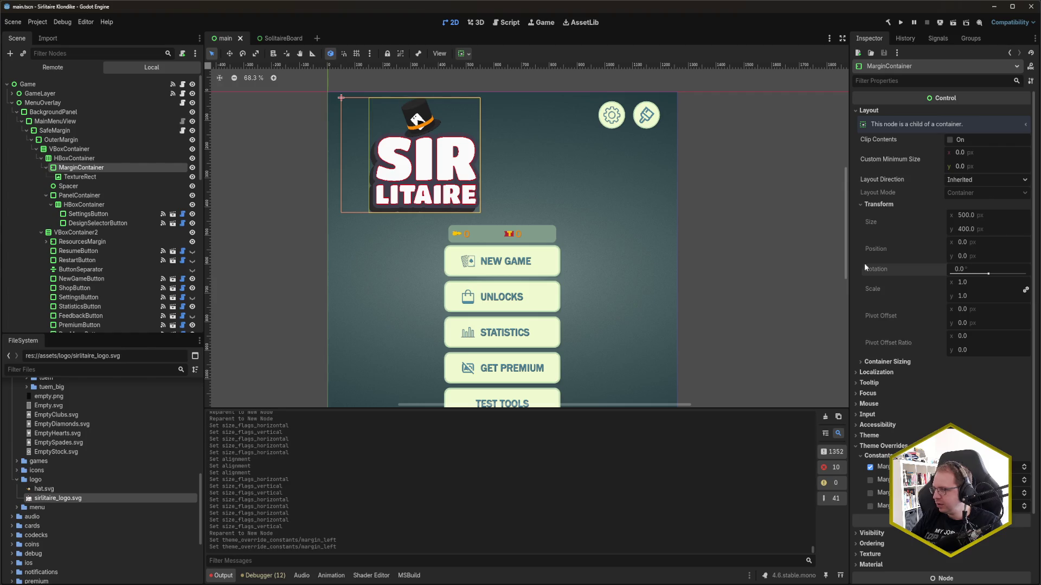
pyautogui.click(81, 179)
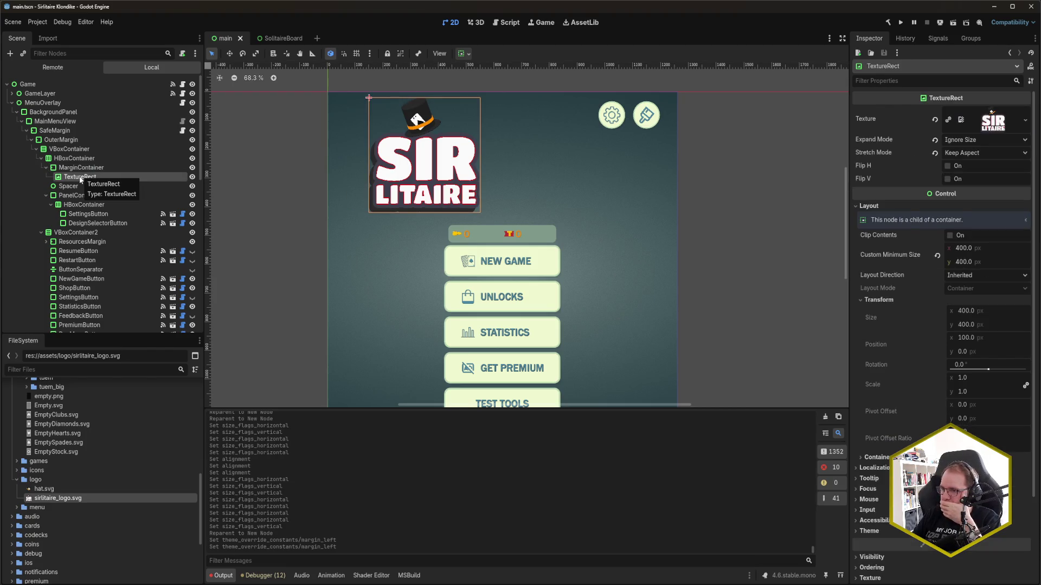
# Check the logo's layout direction options, keeping it at Inherited
pyautogui.rightClick(80, 180)
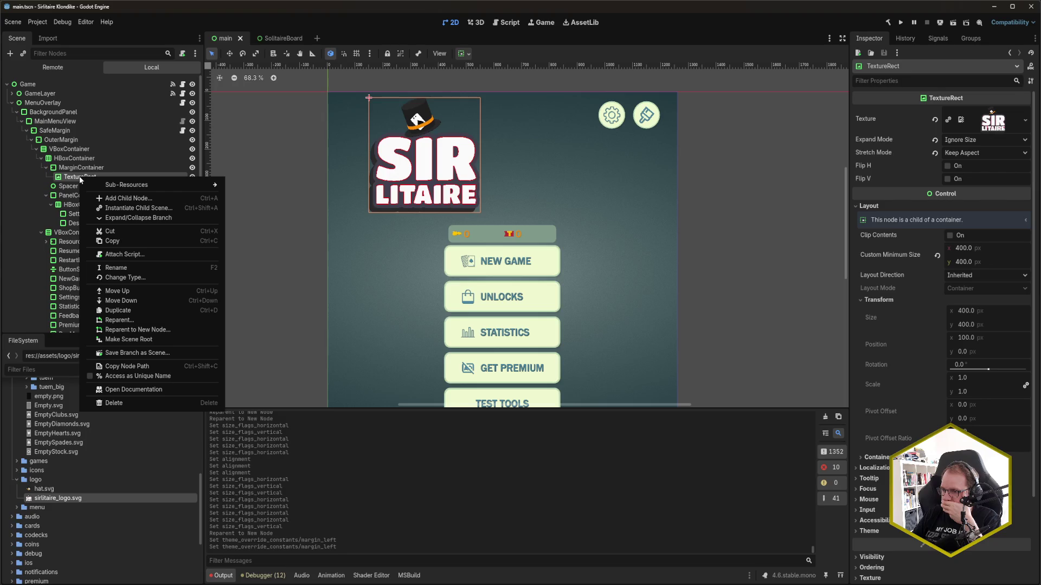
pyautogui.click(78, 176)
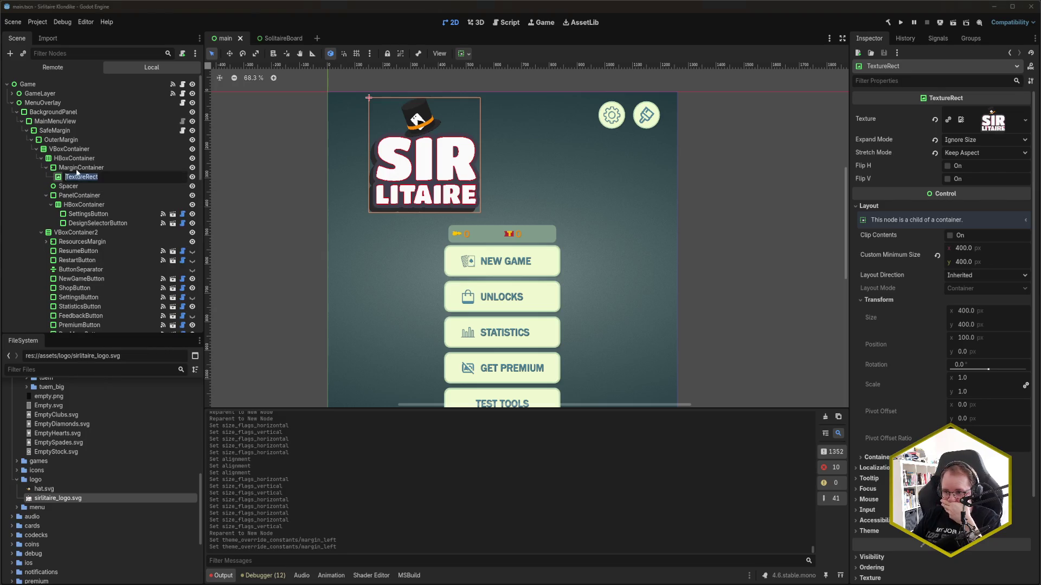
pyautogui.click(77, 170)
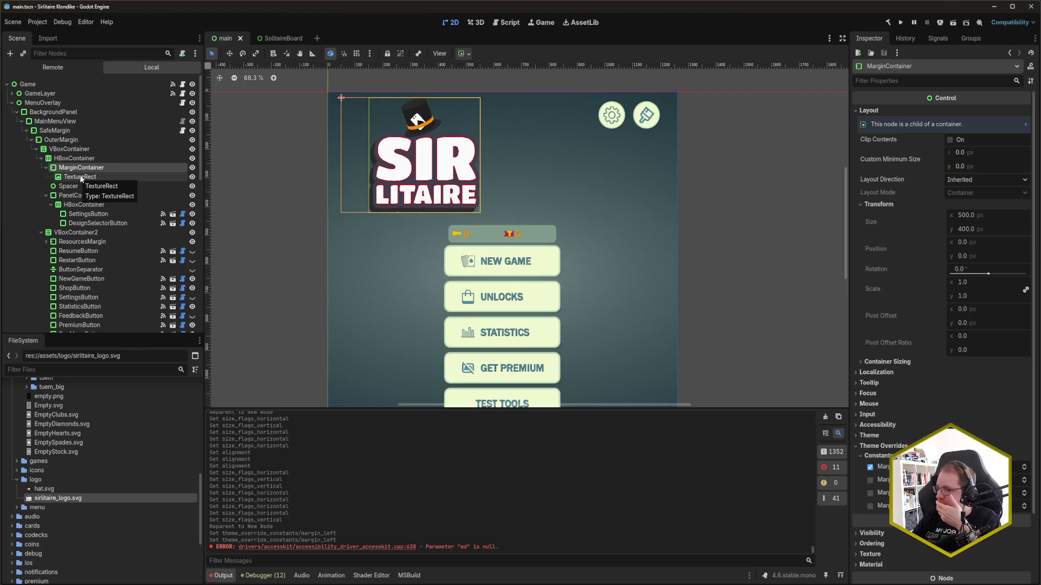
pyautogui.click(80, 177)
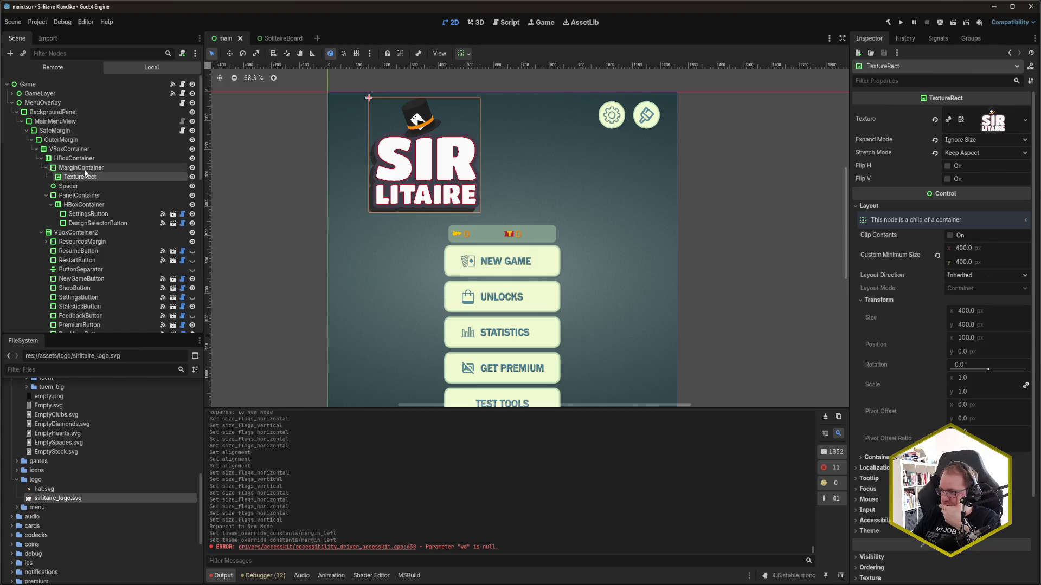
pyautogui.click(987, 276)
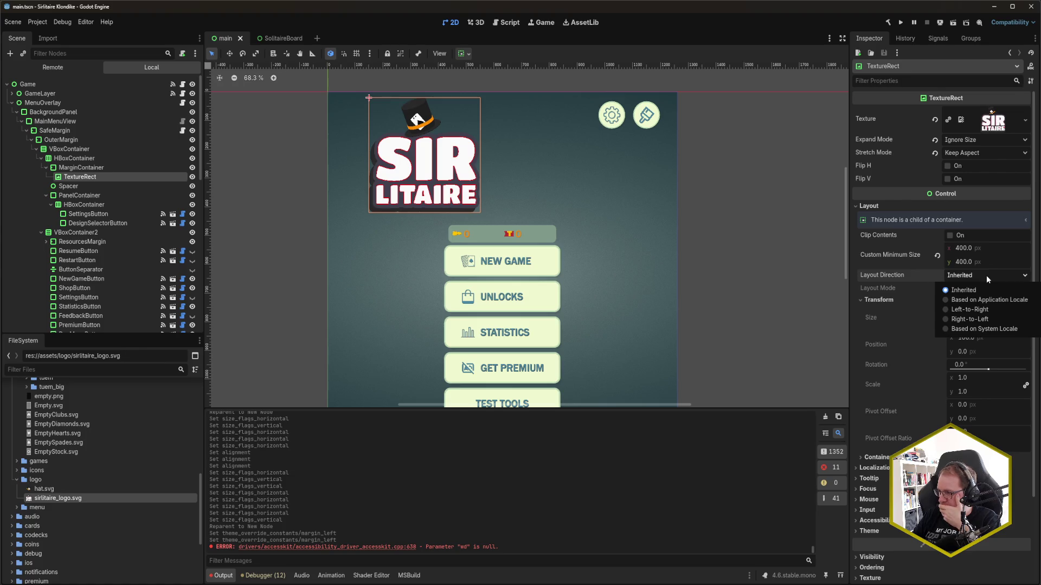
pyautogui.click(987, 275)
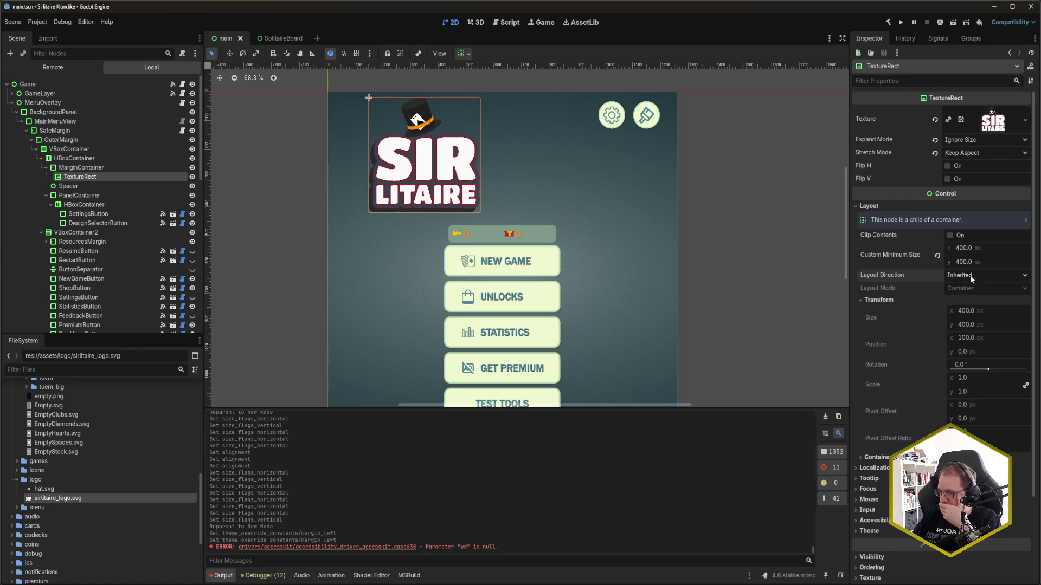
# Move the logo out above the MarginContainer and back inside it
pyautogui.click(91, 168)
pyautogui.click(91, 159)
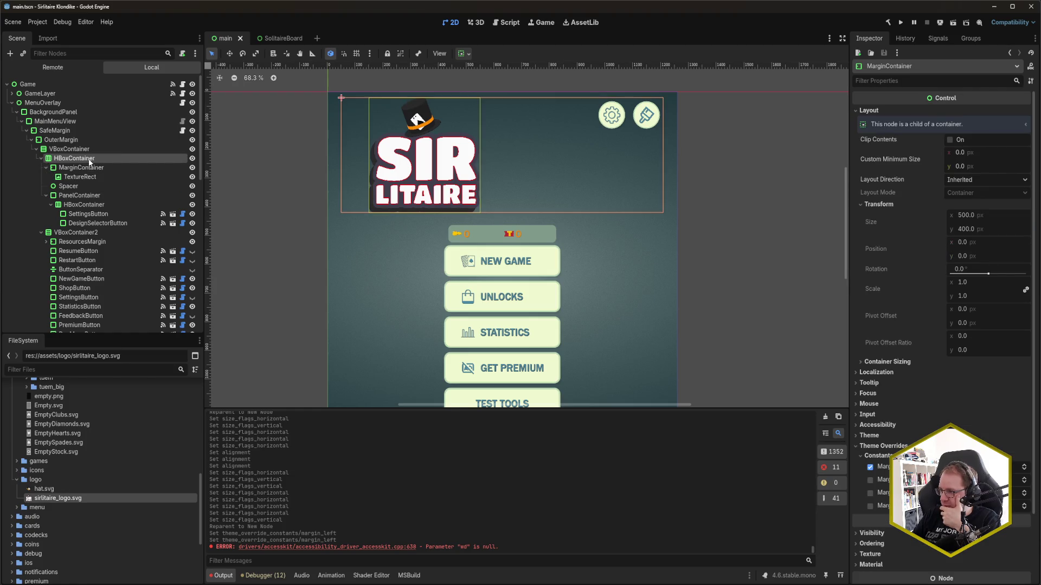
pyautogui.moveTo(91, 177); pyautogui.dragTo(89, 164)
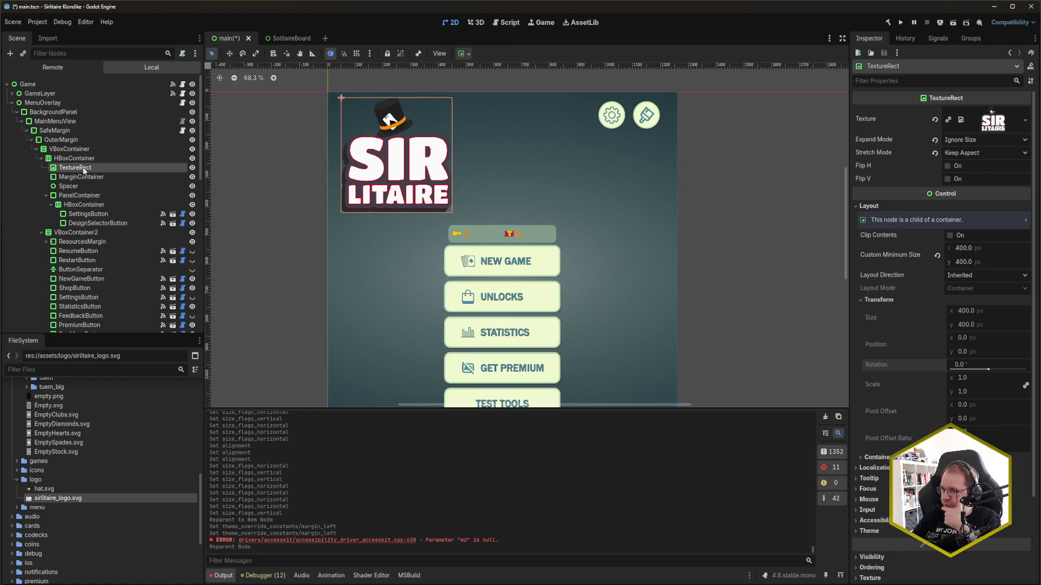
pyautogui.moveTo(84, 172); pyautogui.dragTo(86, 179)
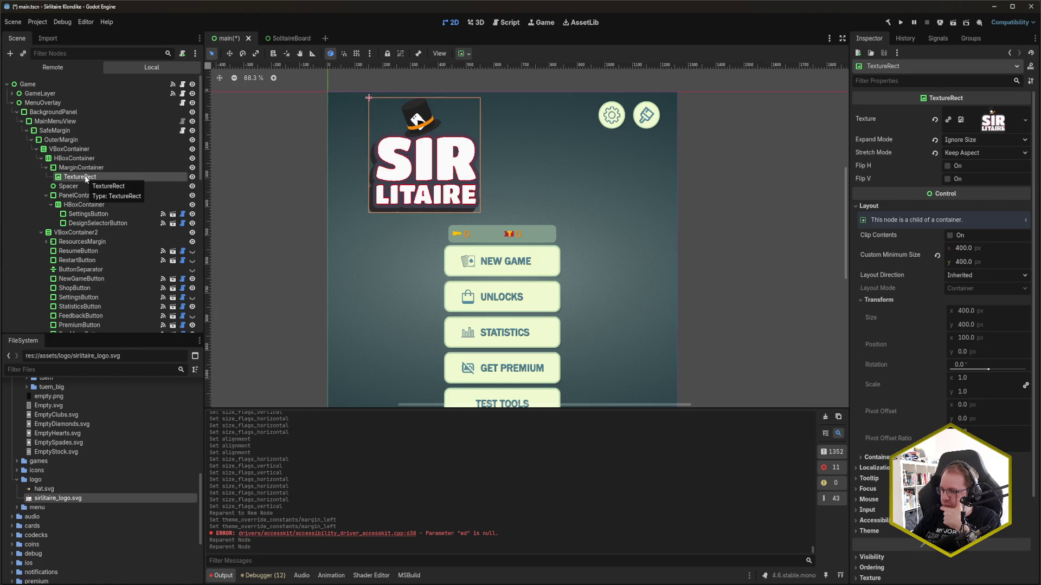
pyautogui.rightClick(87, 178)
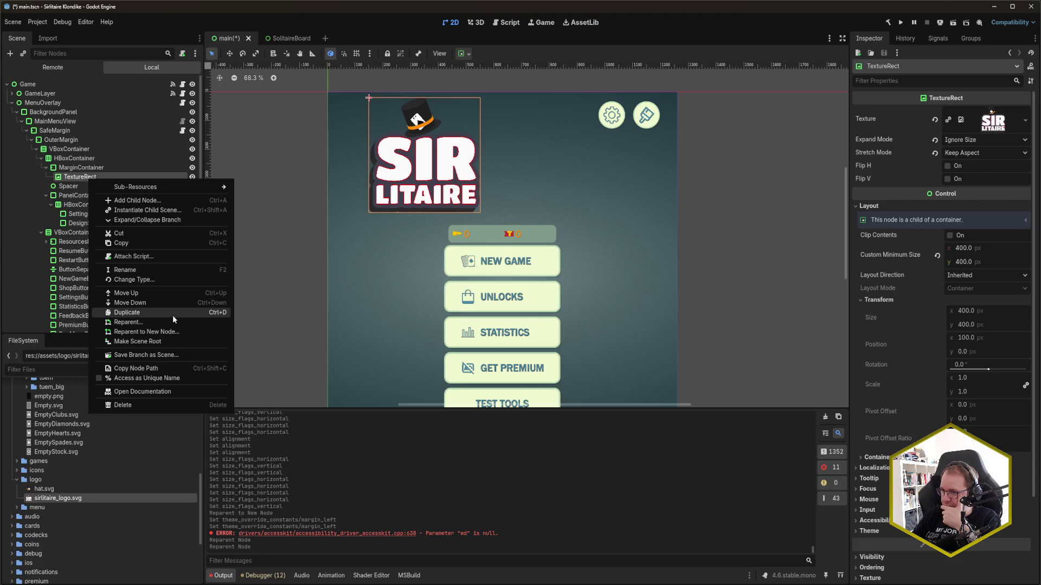
# Wrap the logo TextureRect in a new plain Container after comparing BoxContainer and PanelContainer
pyautogui.click(174, 332)
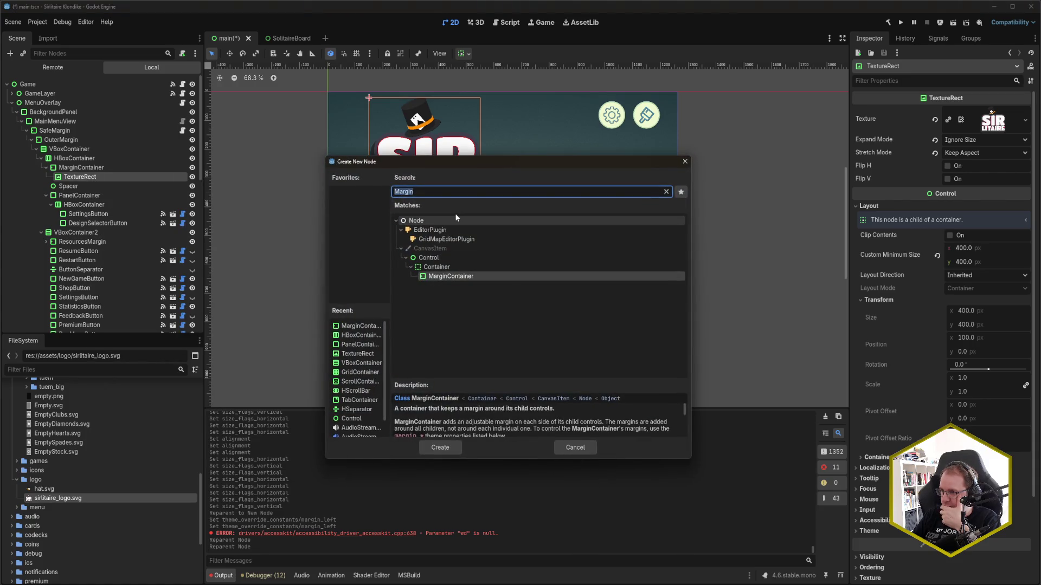
pyautogui.press('BackSpace')
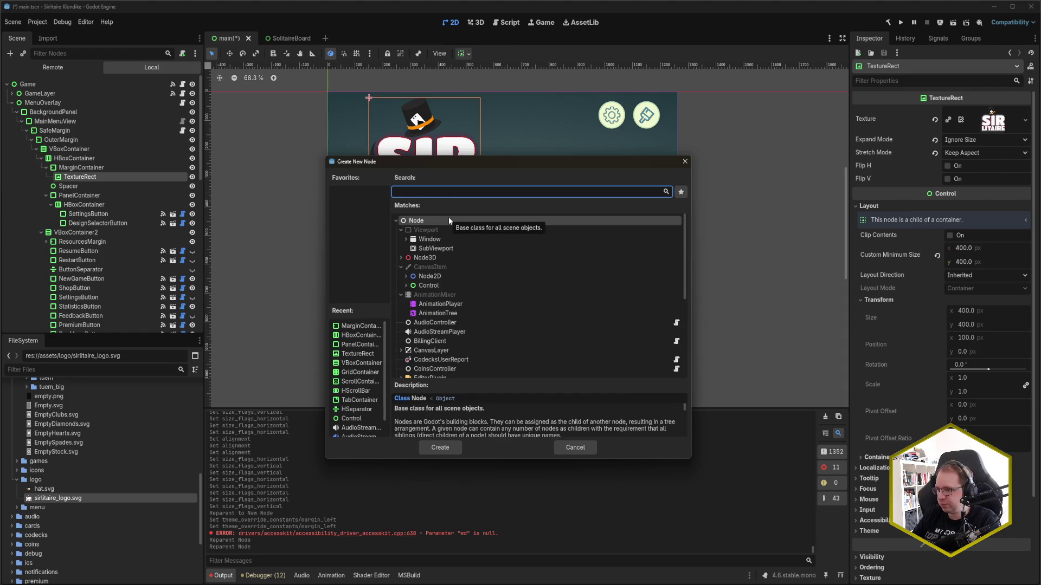
pyautogui.write('container')
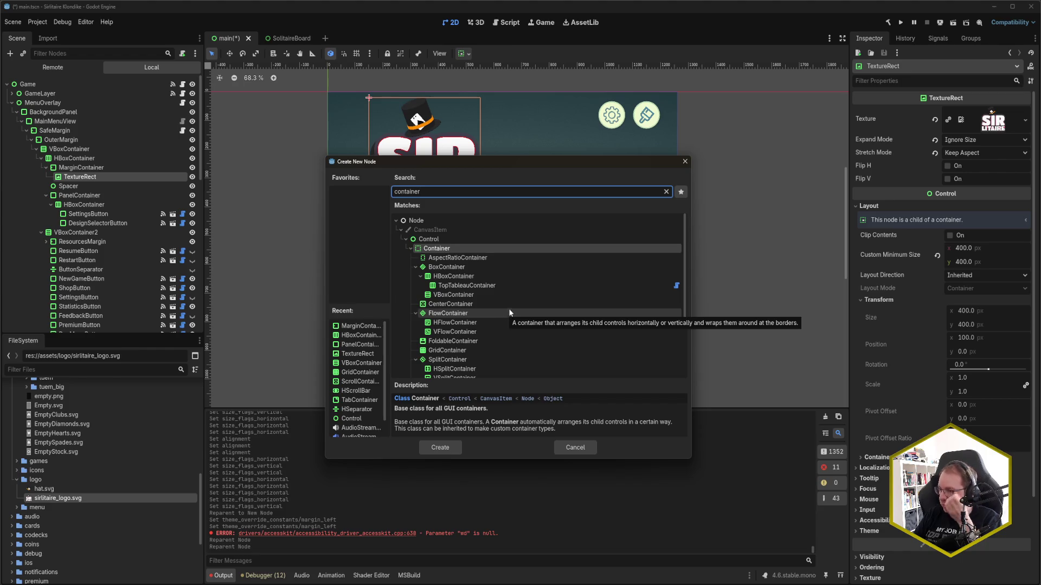
pyautogui.scroll(-1, 515, 296)
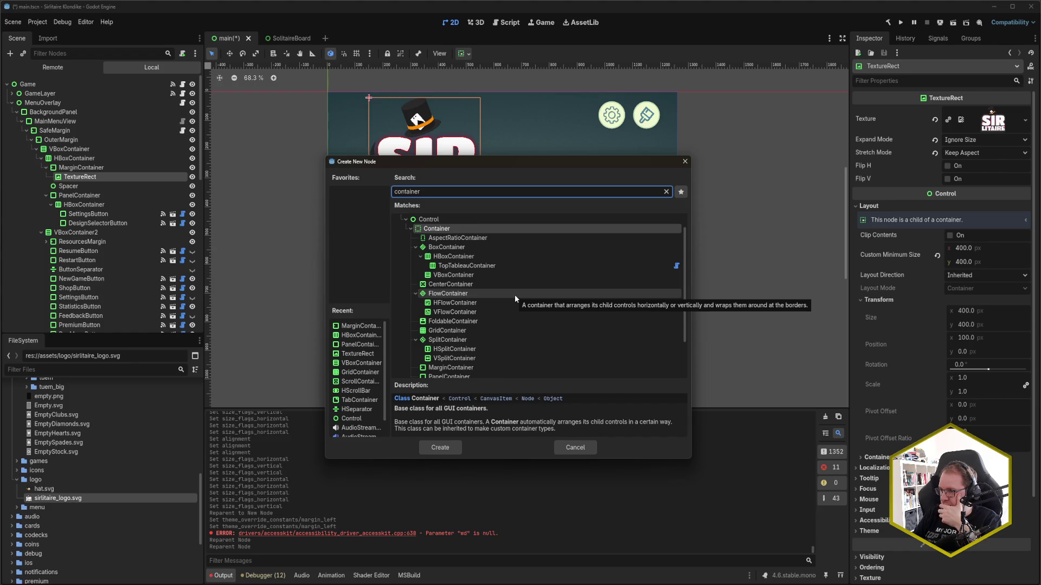
pyautogui.scroll(-3, 515, 295)
pyautogui.scroll(4, 515, 294)
pyautogui.click(450, 267)
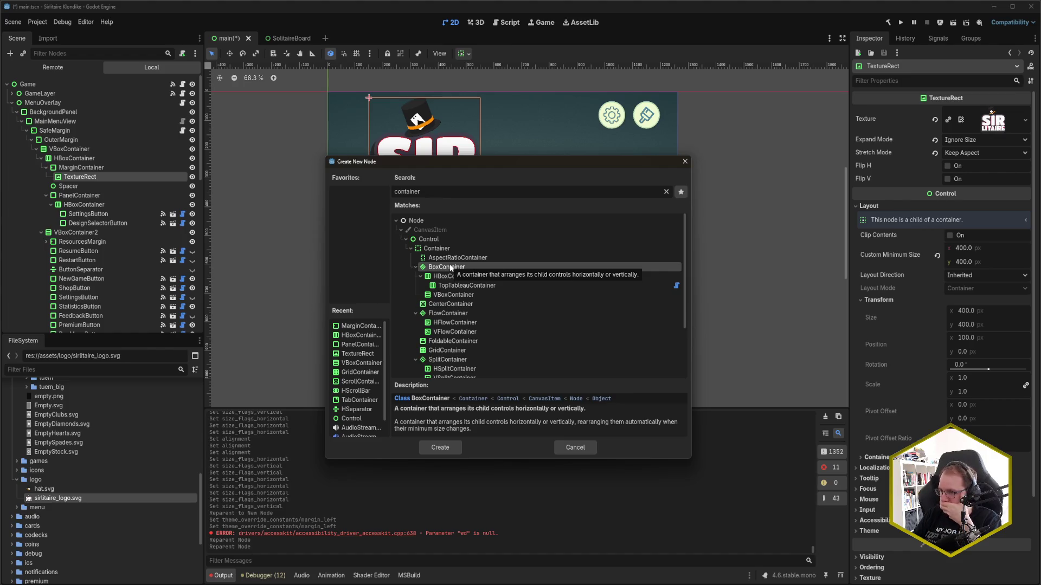
pyautogui.scroll(-2, 504, 273)
pyautogui.scroll(-1, 504, 275)
pyautogui.click(472, 346)
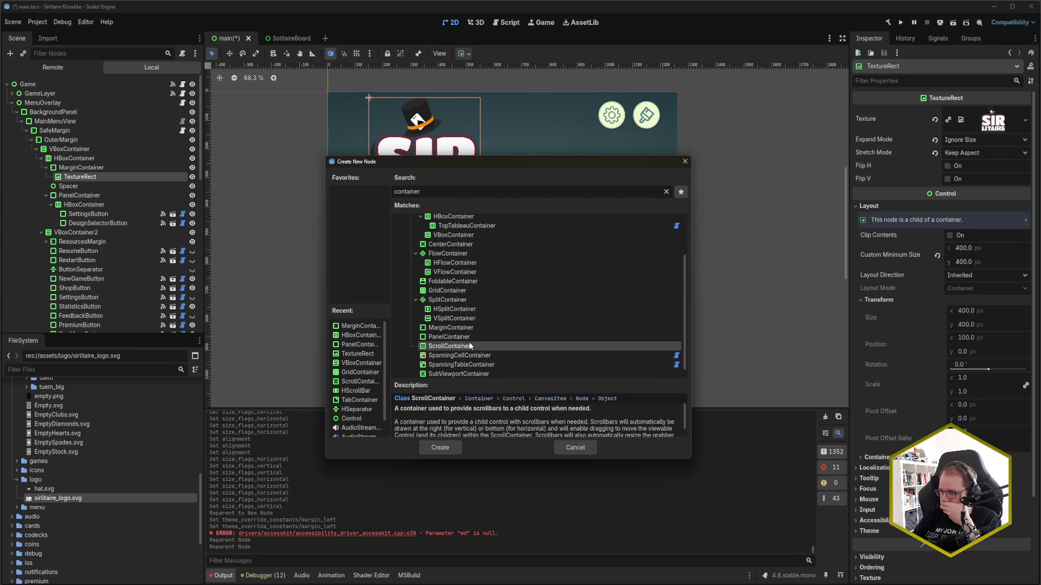
pyautogui.click(467, 340)
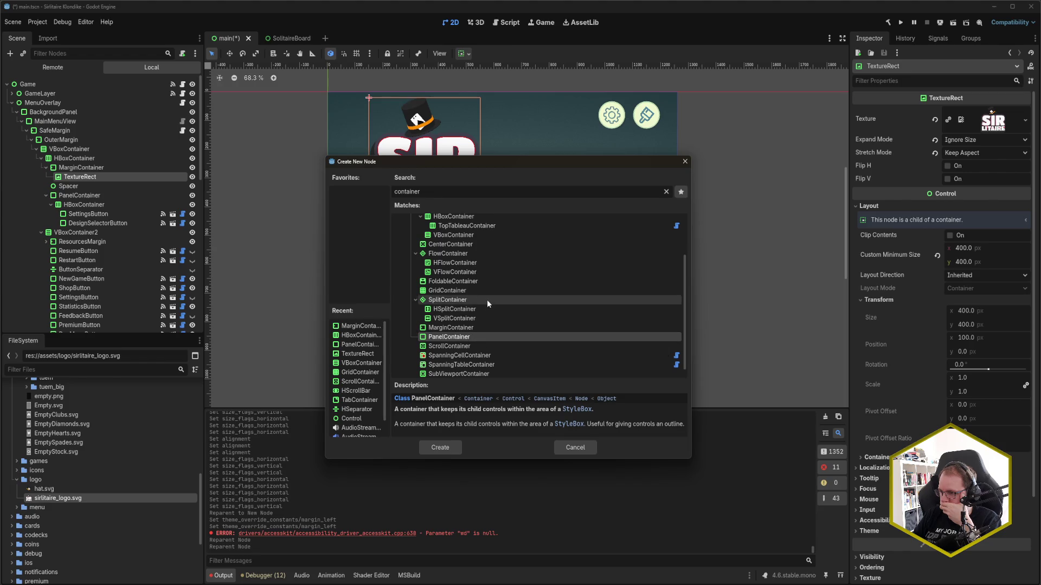
pyautogui.scroll(3, 486, 299)
pyautogui.click(445, 249)
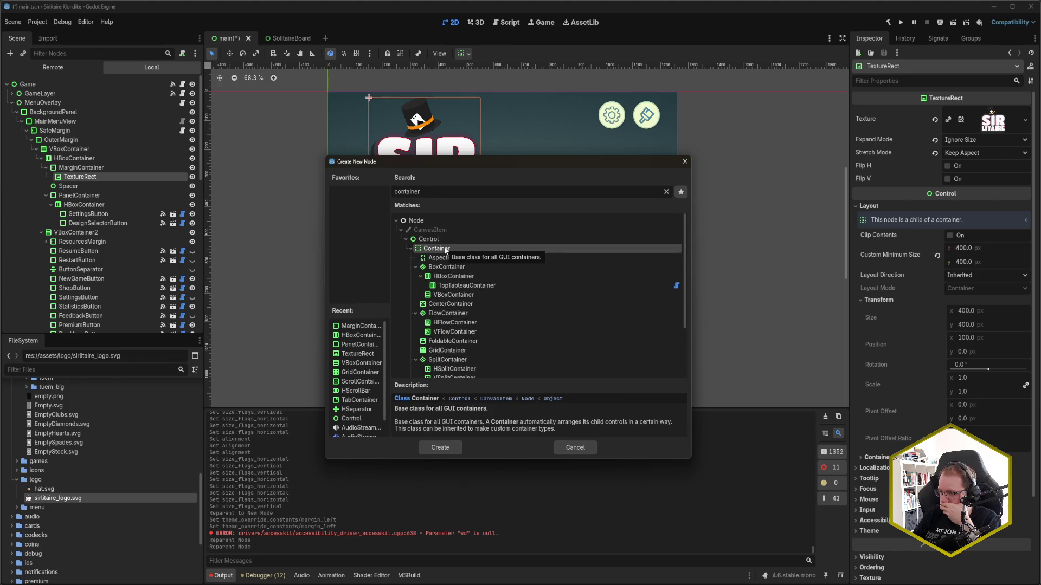
pyautogui.click(452, 446)
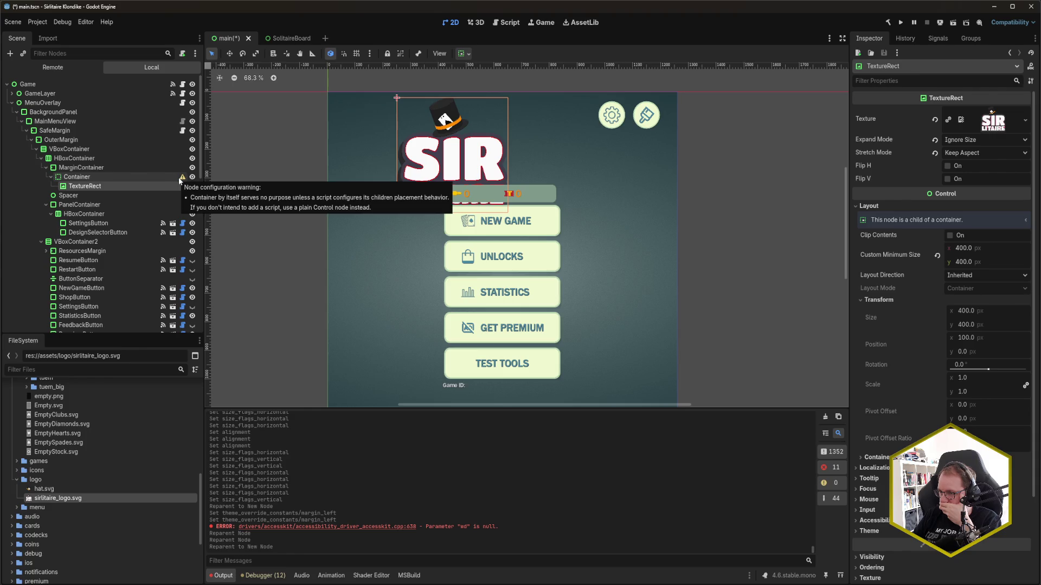
# Inspect the new Container's layout and transform settings, including rotation
pyautogui.click(99, 177)
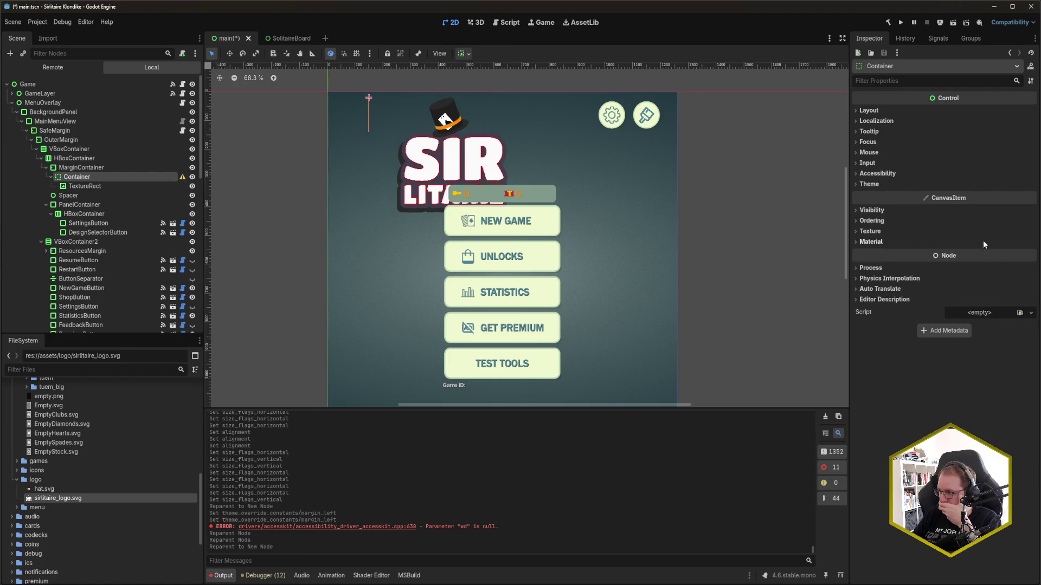
pyautogui.click(878, 111)
pyautogui.click(136, 186)
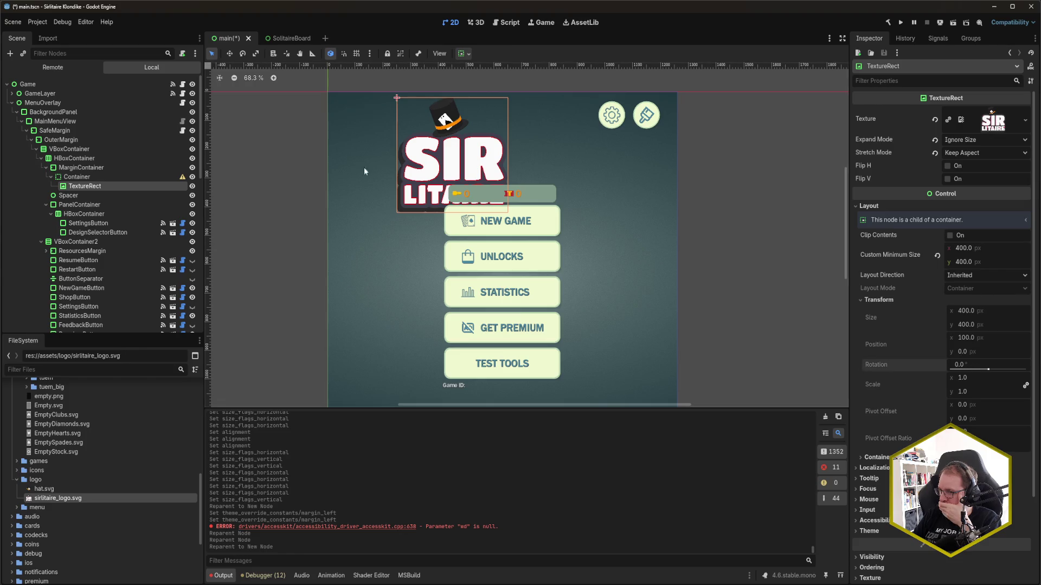
pyautogui.click(98, 176)
pyautogui.click(900, 204)
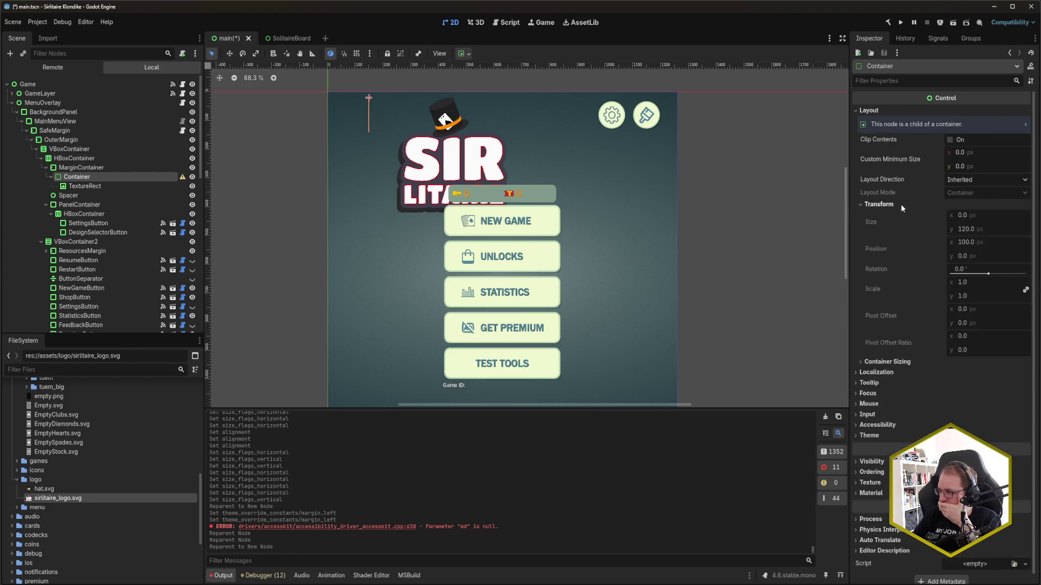
pyautogui.click(991, 271)
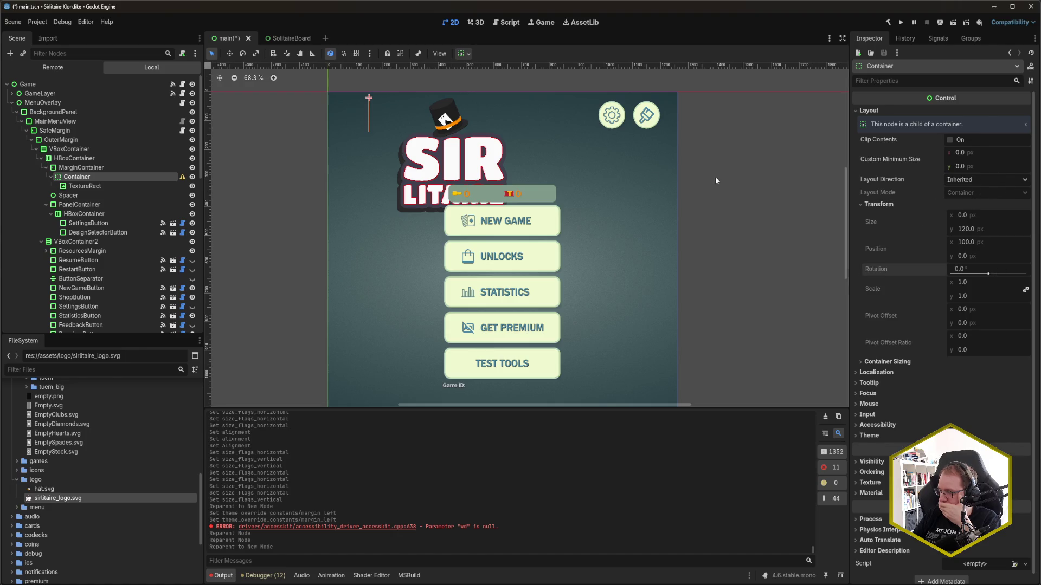
# Move the TextureRect back into MarginContainer and delete the leftover Container wrapper
pyautogui.moveTo(91, 186); pyautogui.dragTo(86, 171)
pyautogui.click(85, 178)
pyautogui.press('Delete')
pyautogui.press('Return')
pyautogui.click(86, 178)
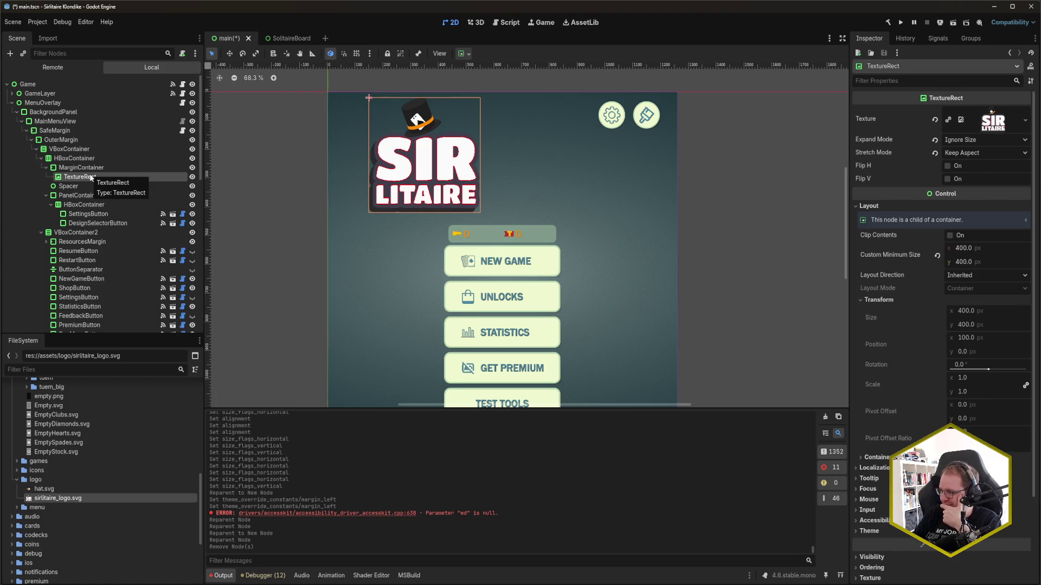
pyautogui.rightClick(91, 179)
pyautogui.click(81, 168)
pyautogui.rightClick(82, 177)
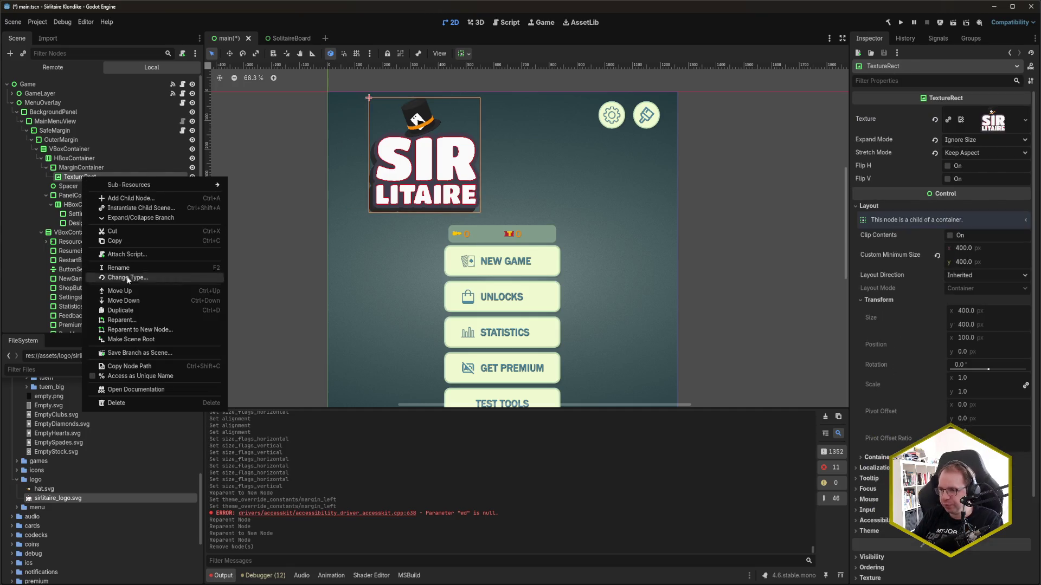
pyautogui.click(139, 329)
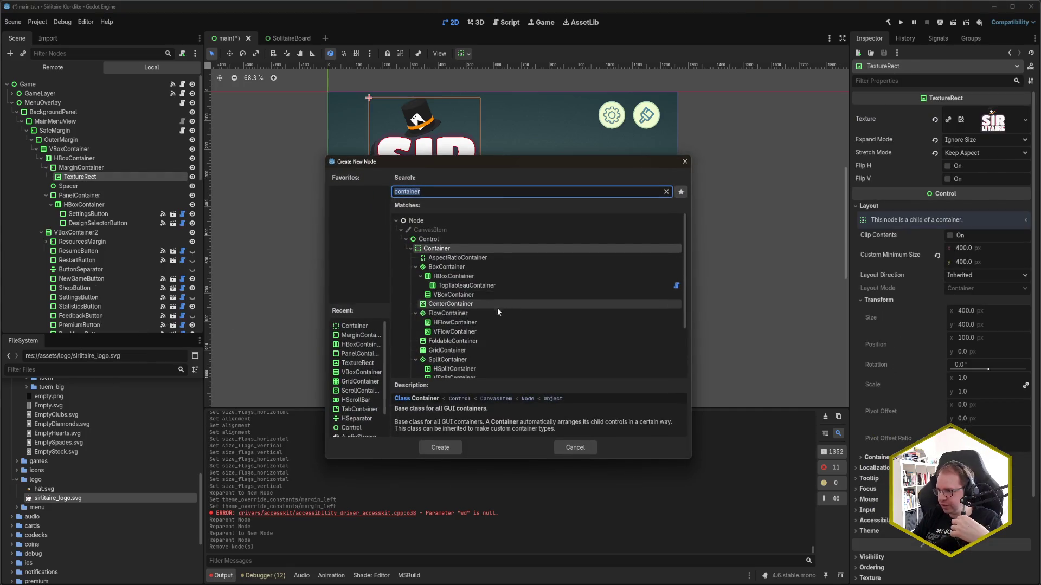
pyautogui.scroll(-4, 488, 310)
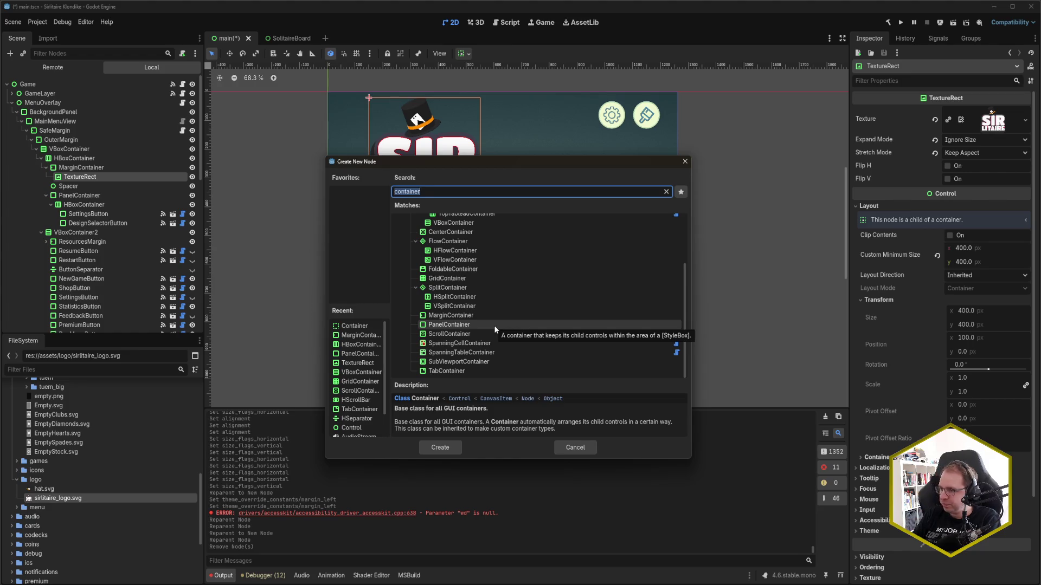
pyautogui.scroll(5, 494, 325)
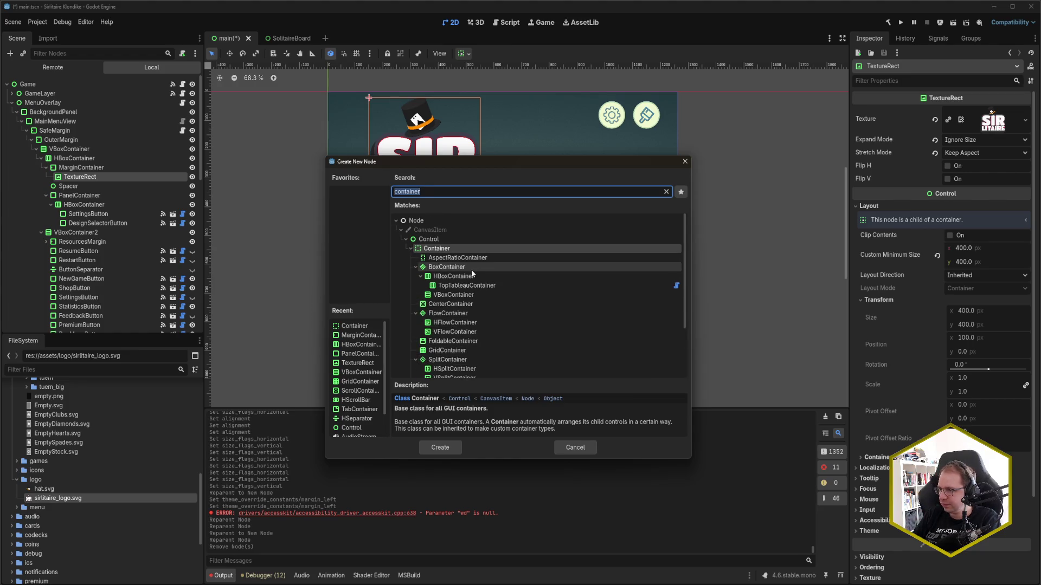
pyautogui.click(573, 448)
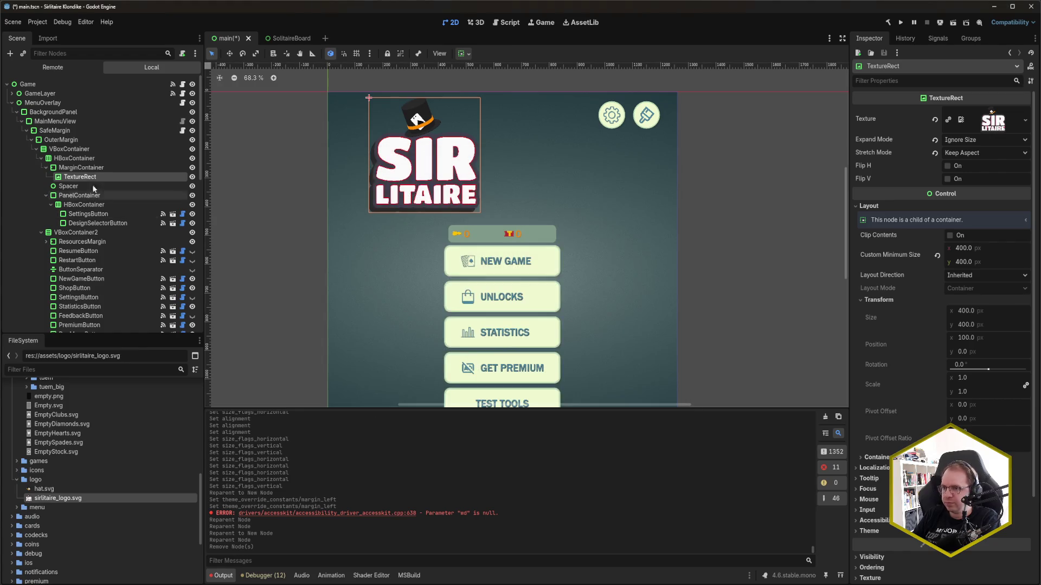
# Move the logo TextureRect under MenuOverlay and hide BackgroundPanel to view it alone
pyautogui.moveTo(81, 177); pyautogui.dragTo(48, 111)
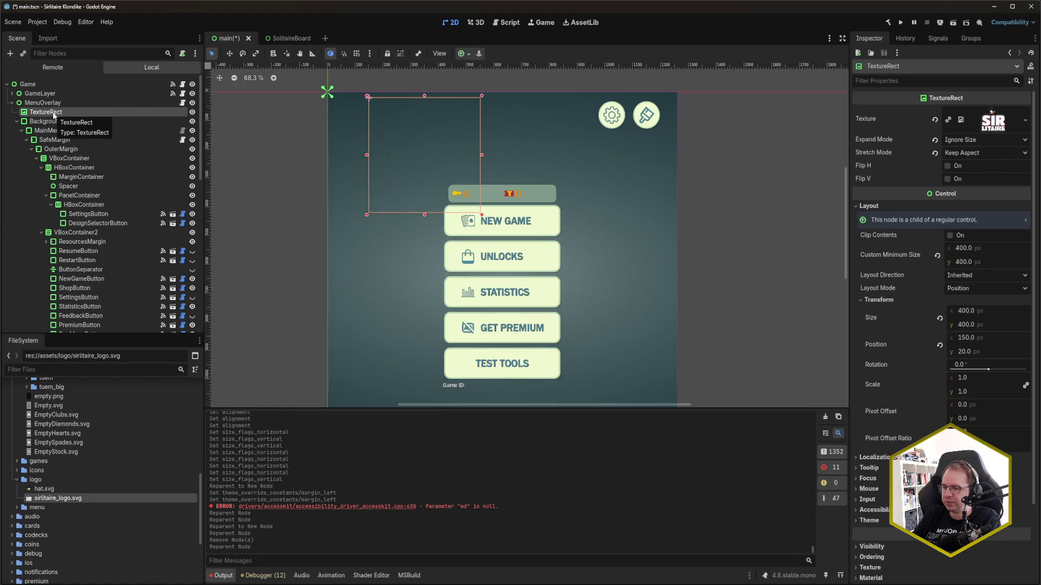
pyautogui.click(191, 121)
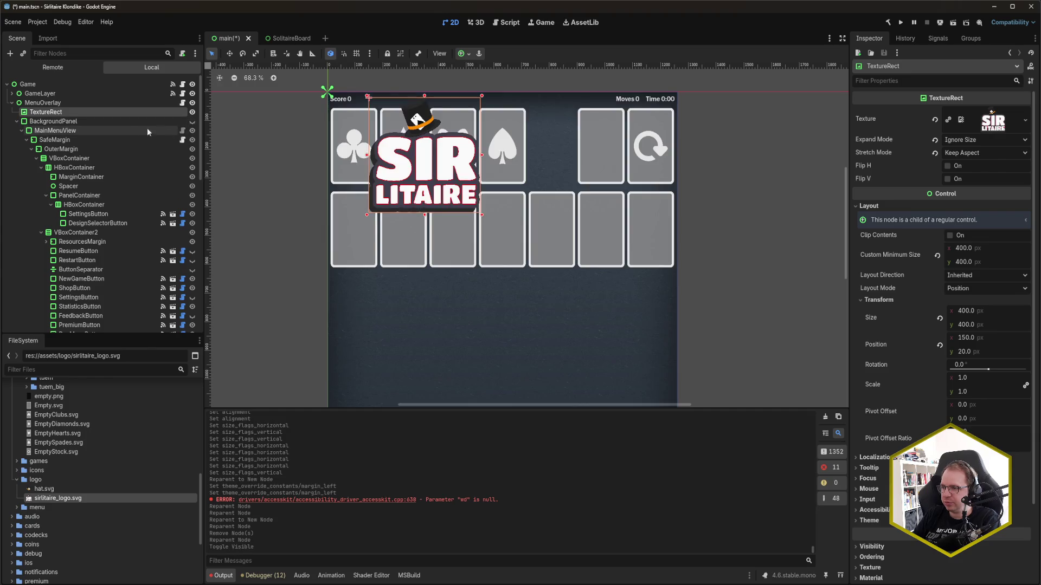
pyautogui.moveTo(990, 370)
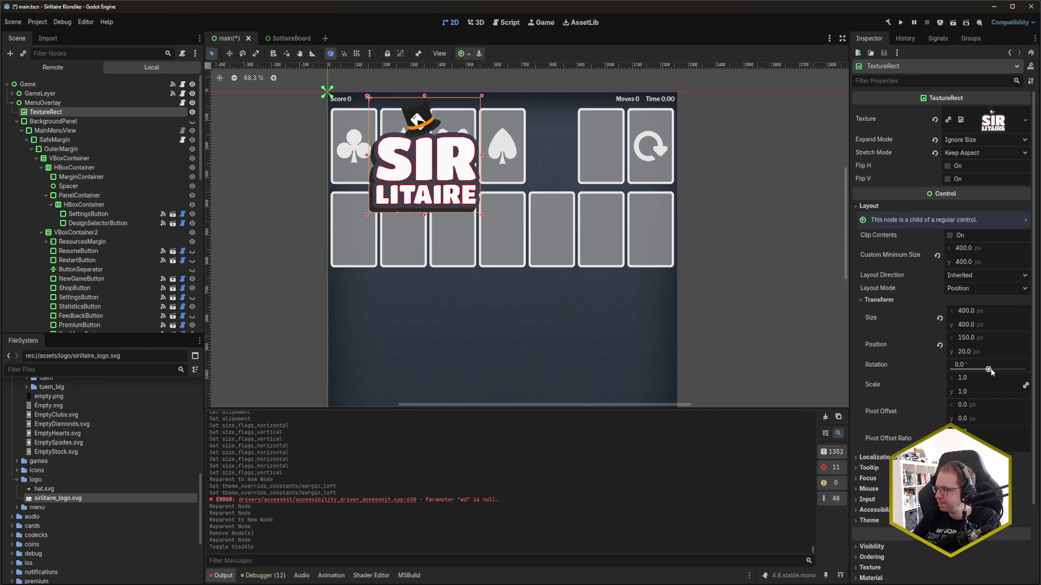
# Nest the logo under BackgroundPanel, show the panel again, and inspect MenuOverlay and BackgroundPanel
pyautogui.moveTo(46, 112); pyautogui.dragTo(58, 129)
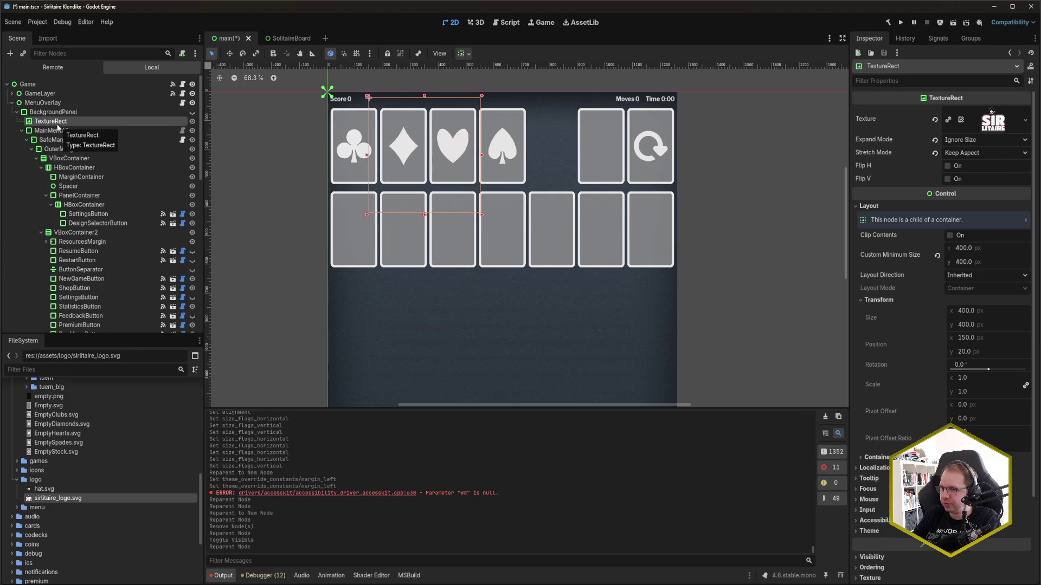
pyautogui.click(192, 112)
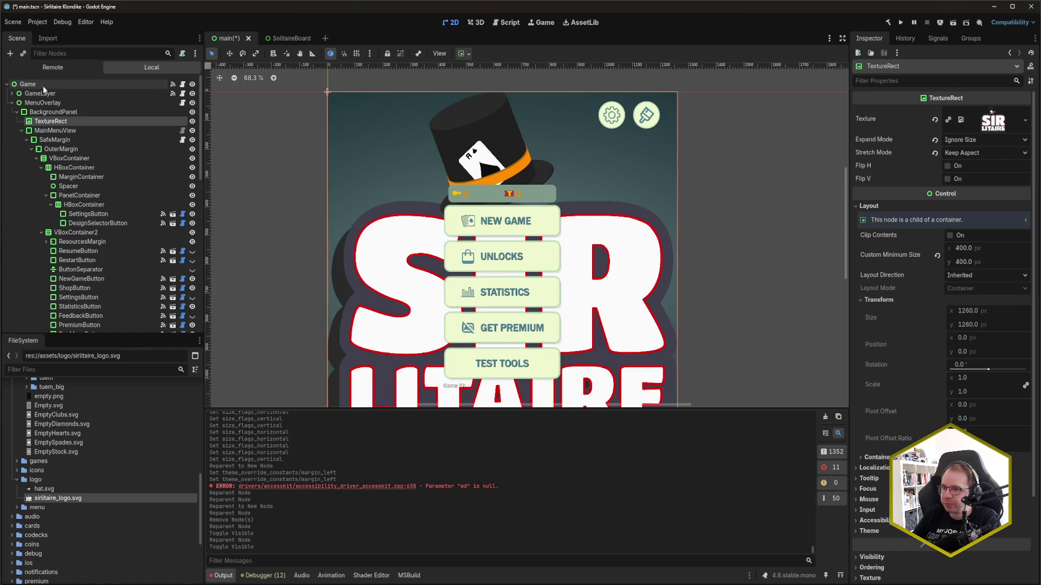
pyautogui.click(69, 103)
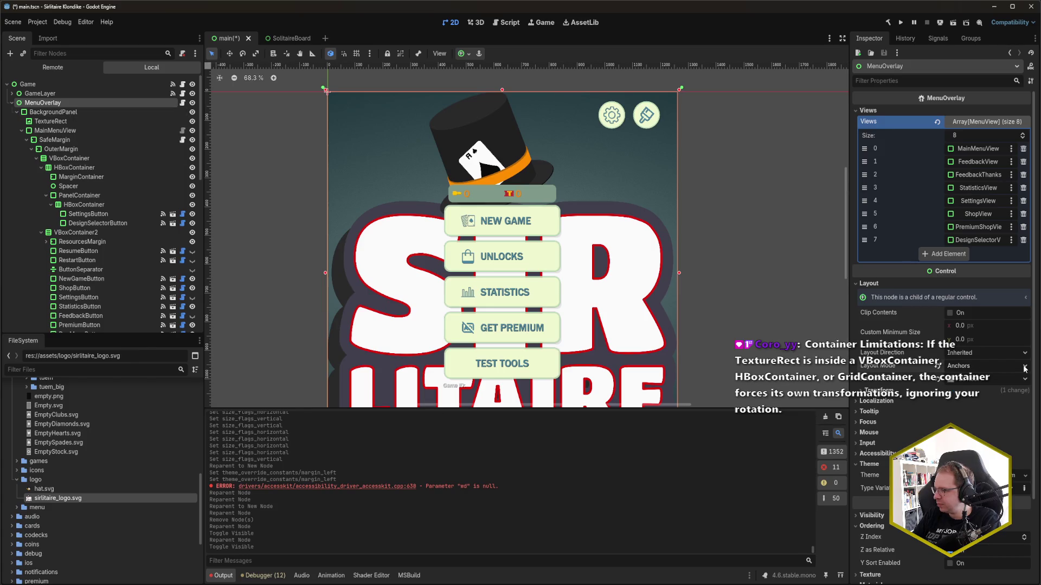
pyautogui.click(98, 113)
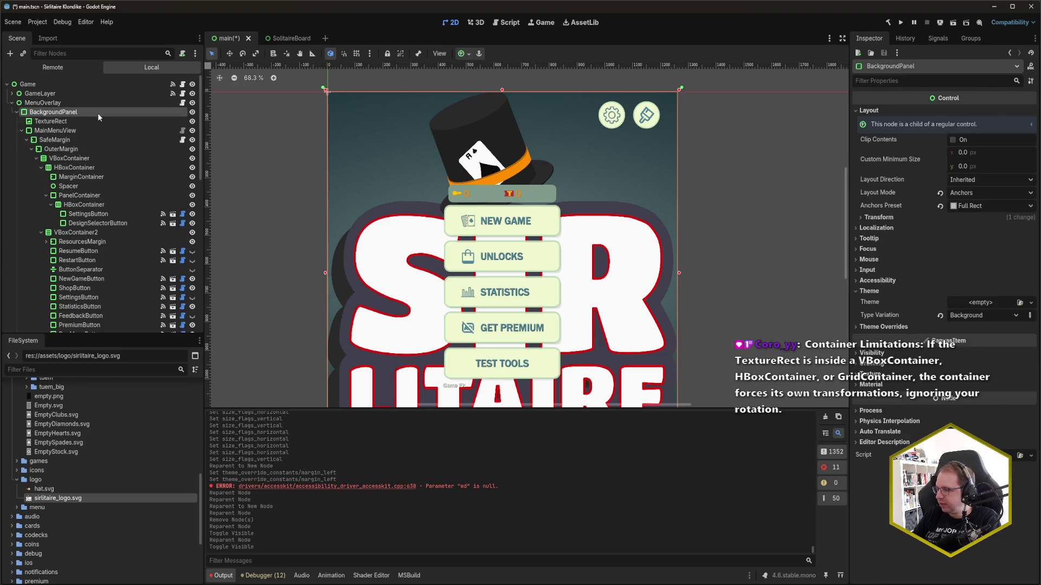
pyautogui.click(97, 120)
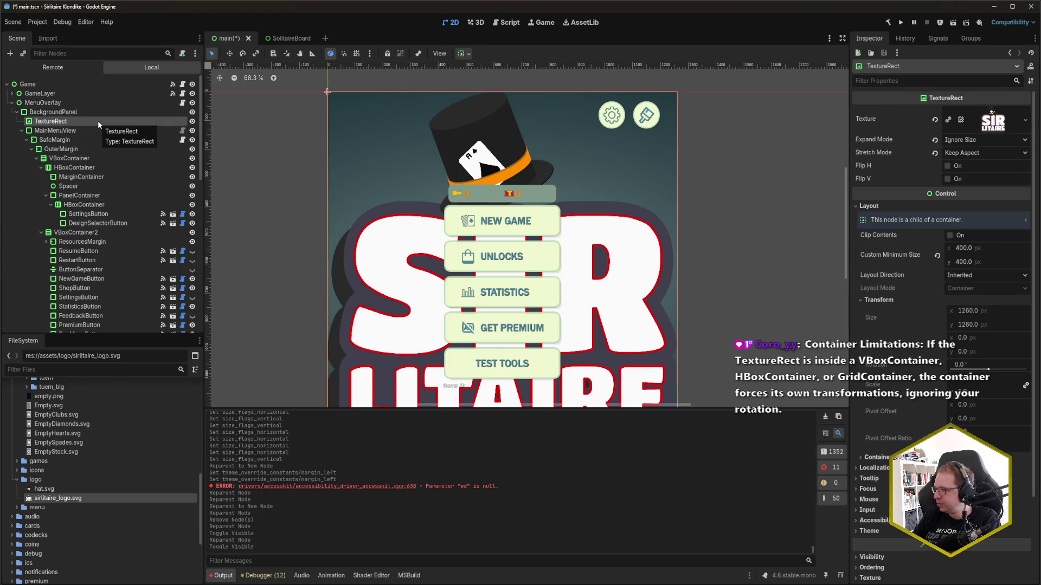
pyautogui.click(96, 114)
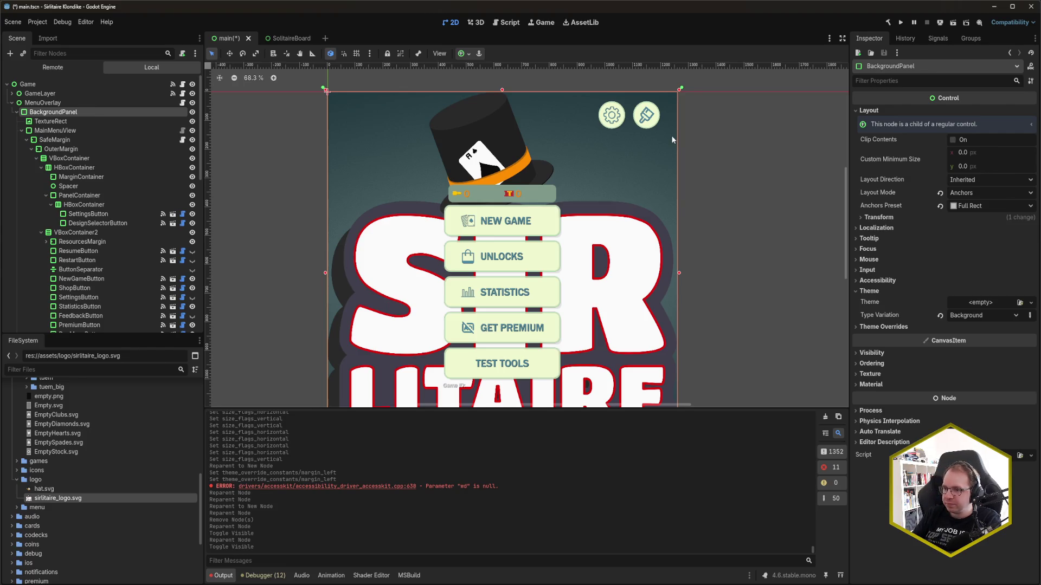
# Move the logo TextureRect back into the header's MarginContainer and save main.tscn
pyautogui.moveTo(61, 112); pyautogui.dragTo(86, 176)
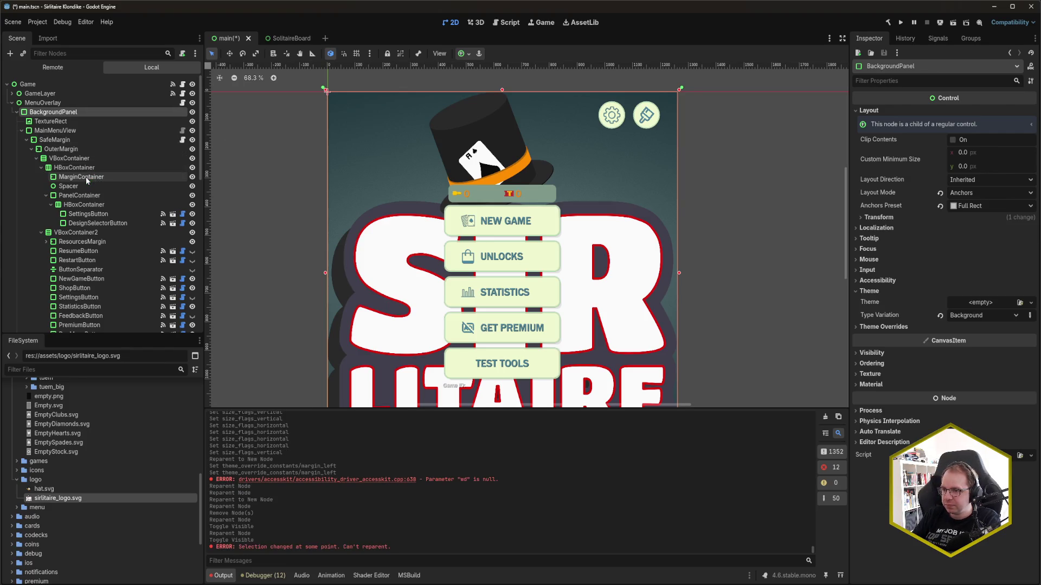
pyautogui.moveTo(61, 121); pyautogui.dragTo(92, 177)
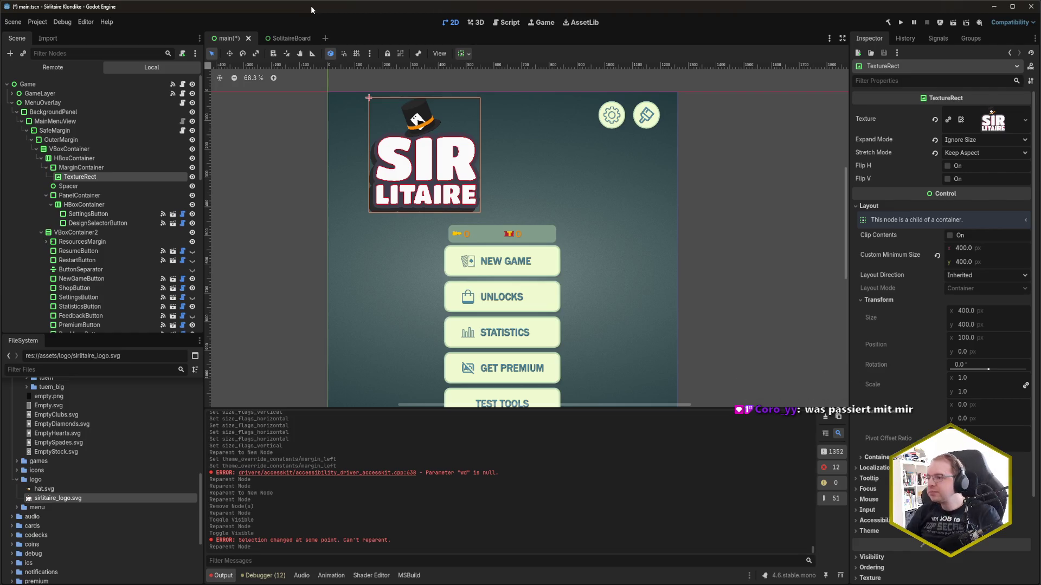
pyautogui.hotkey('ctrl', 's')
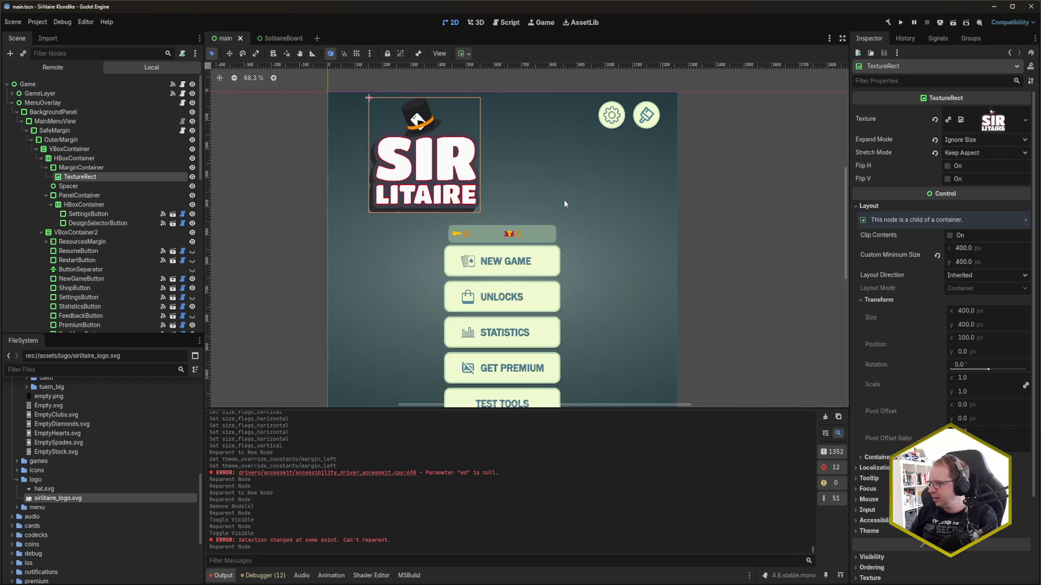
pyautogui.doubleClick(100, 177)
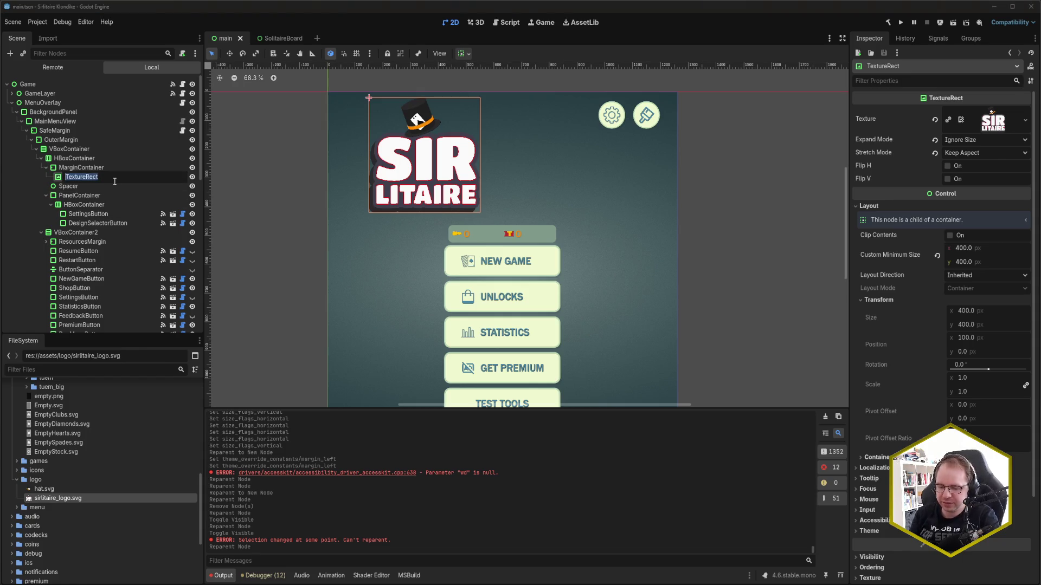
# Rename the TextureRect node to 'Logo' and save the scene
pyautogui.write('Logo')
pyautogui.press('Return')
pyautogui.hotkey('ctrl', 's')
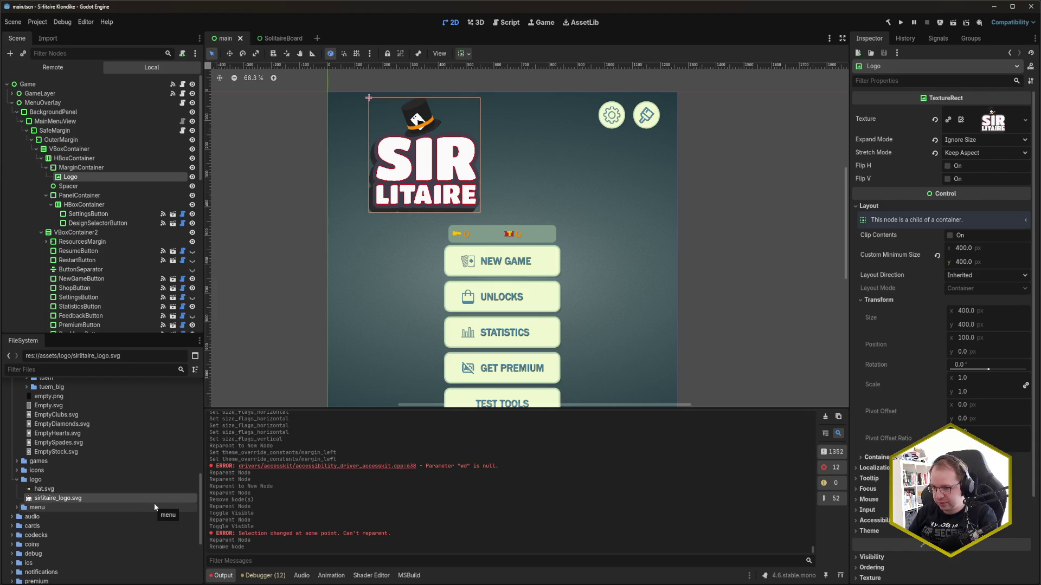
# Collapse the cards and backgrounds folders and open the assets/logo folder
pyautogui.scroll(5, 43, 445)
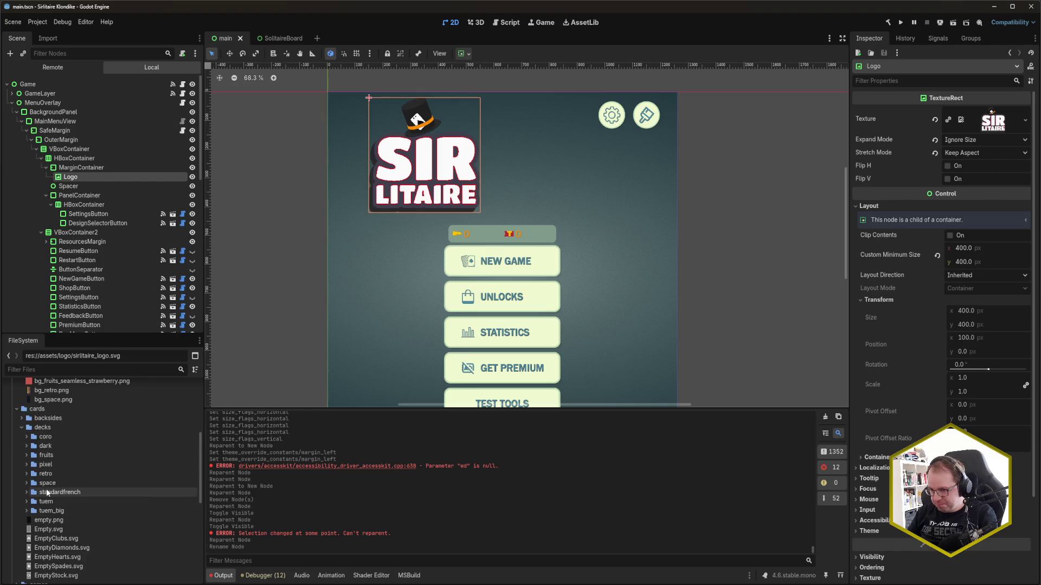
pyautogui.click(17, 410)
pyautogui.scroll(5, 19, 407)
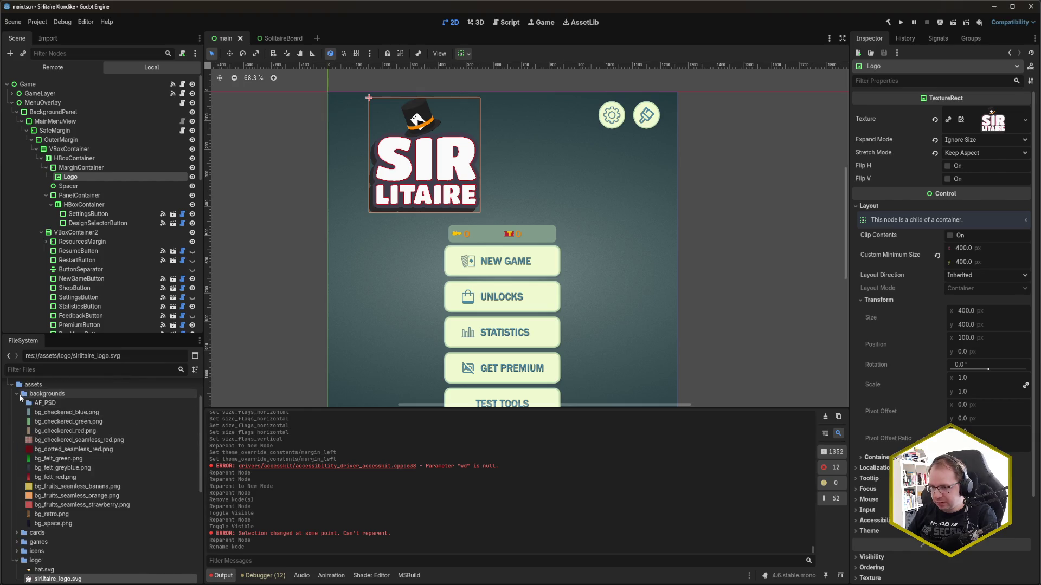
pyautogui.doubleClick(21, 395)
pyautogui.scroll(1, 33, 434)
pyautogui.click(43, 446)
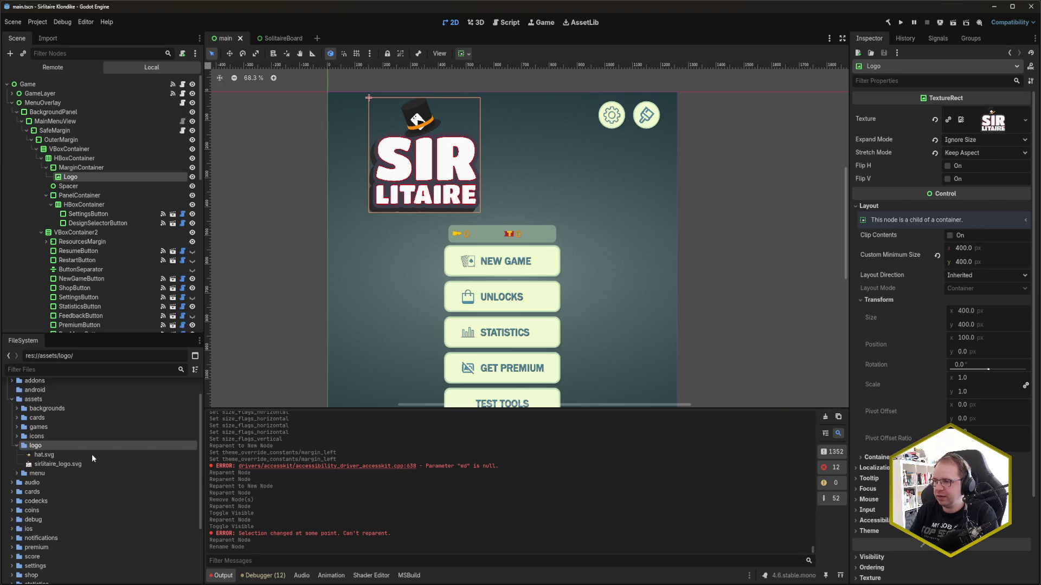
pyautogui.moveTo(578, 309)
pyautogui.mouseDown()
pyautogui.moveTo(569, 158)
pyautogui.moveTo(588, 317)
pyautogui.moveTo(581, 245)
pyautogui.moveTo(584, 293)
pyautogui.mouseUp()
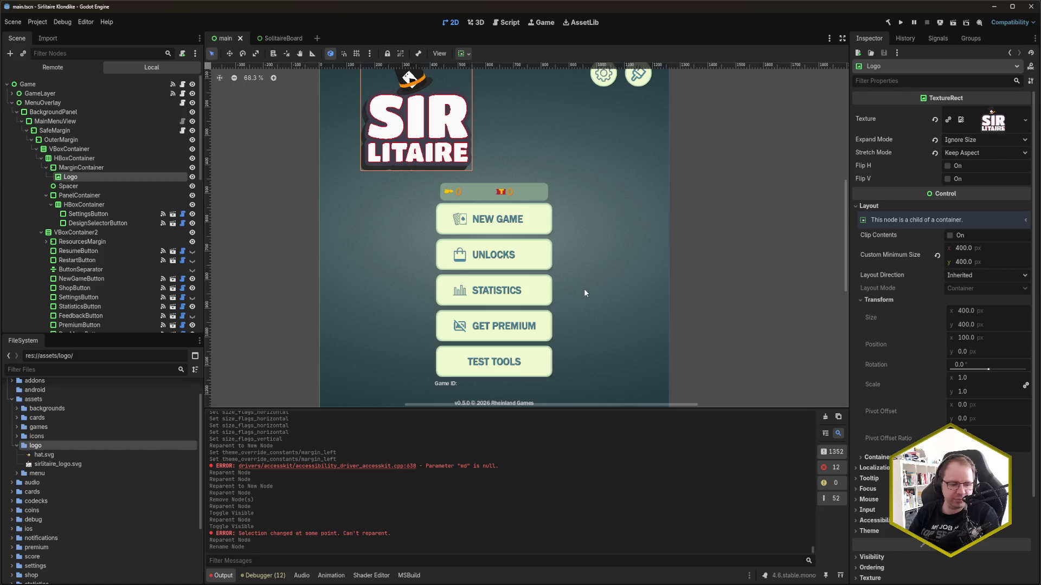
# Save the scene and deploy the game to the Samsung SM-T720 tablet
pyautogui.hotkey('ctrl', 's')
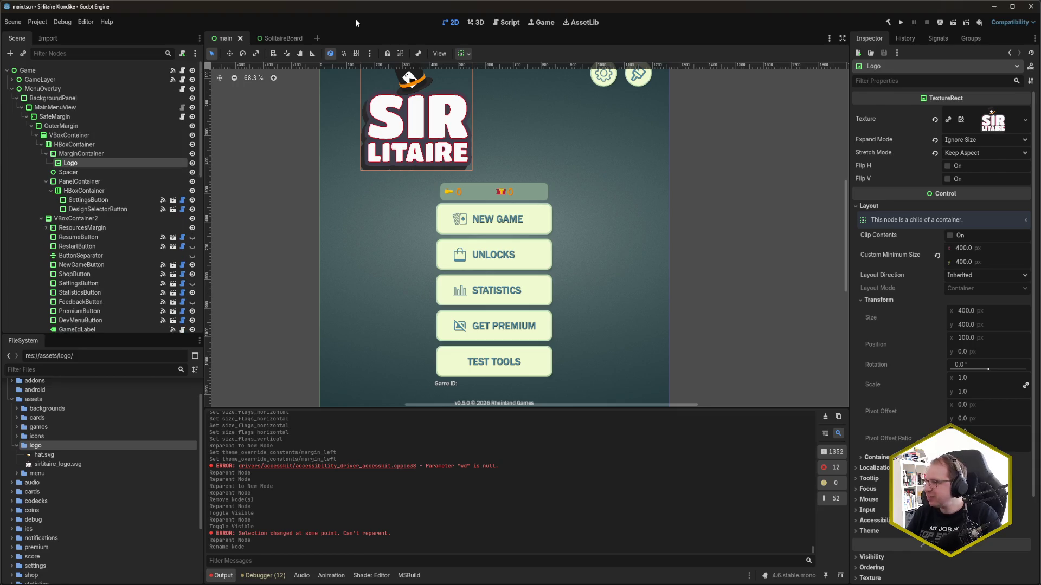
pyautogui.click(944, 23)
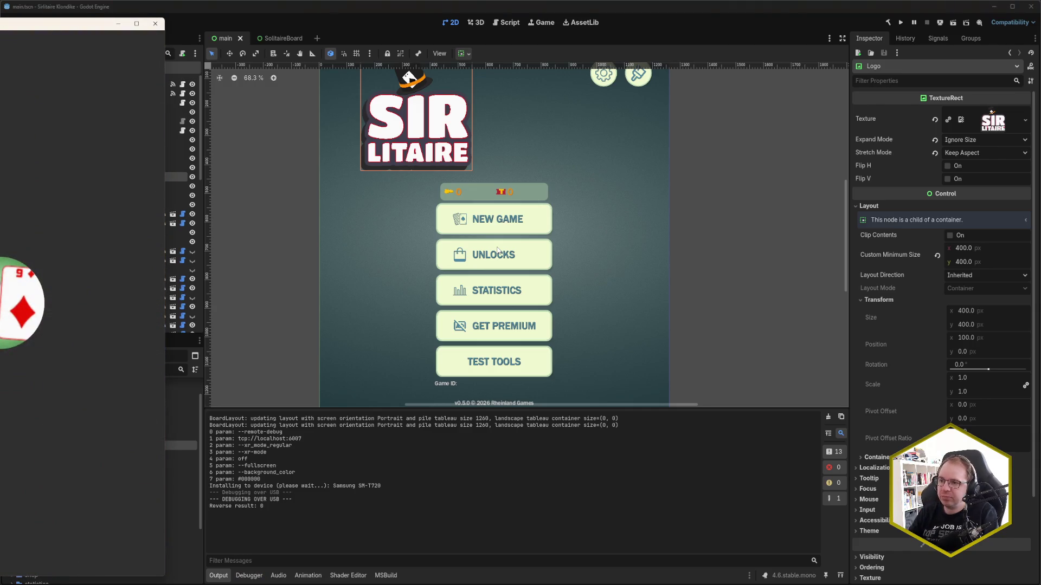
# Test-play the tablet build, starting two new games and returning to the menu each time
pyautogui.moveTo(10, 27); pyautogui.dragTo(433, 23)
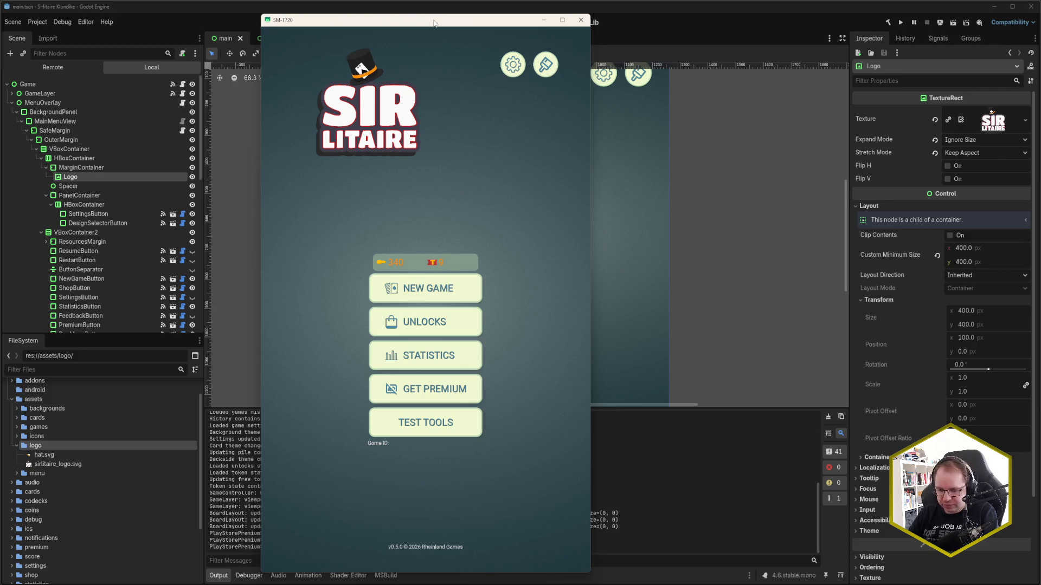
pyautogui.press('Return')
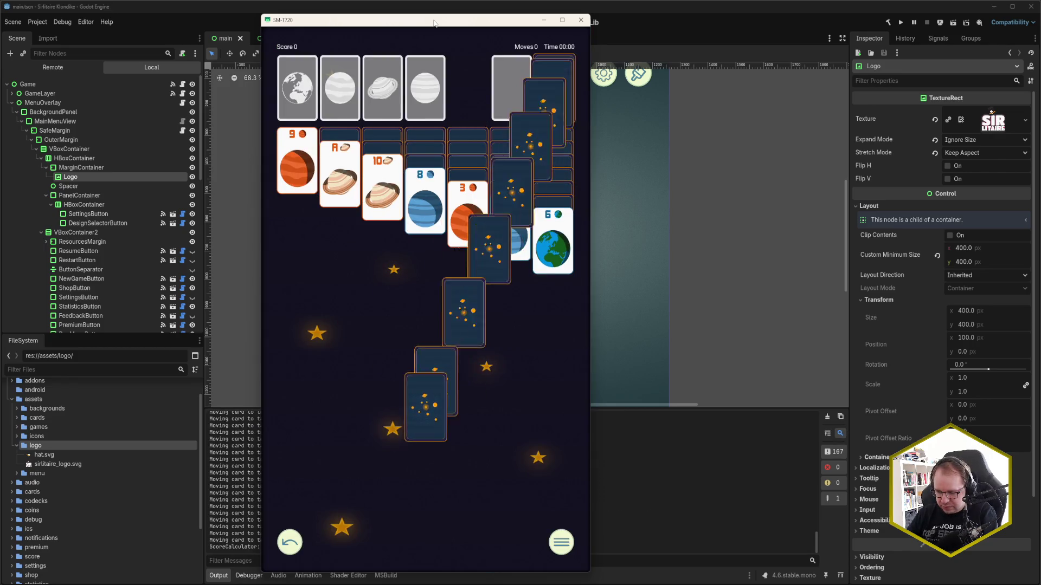
pyautogui.press('Escape')
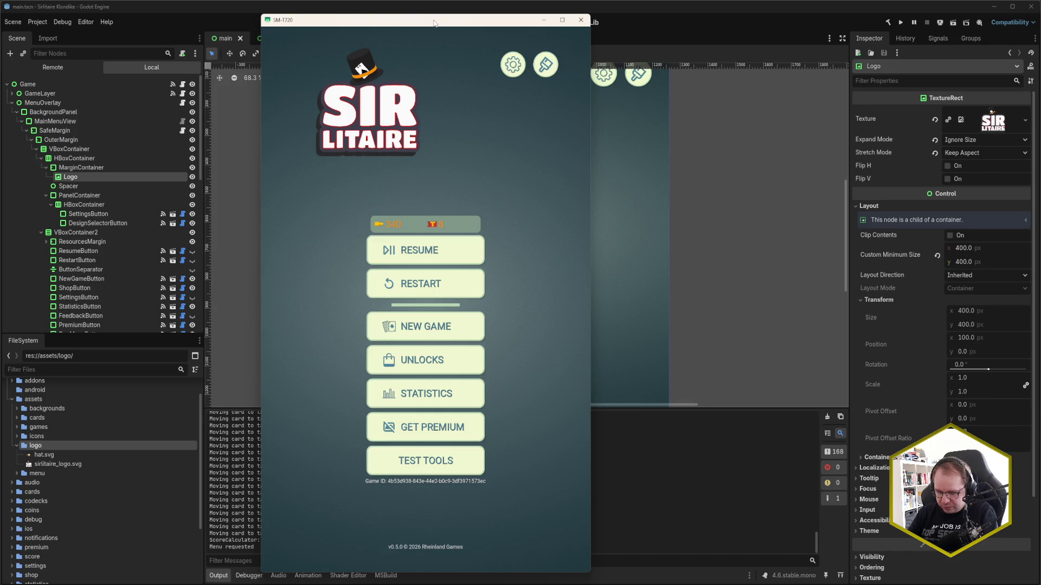
pyautogui.press('Return')
pyautogui.press('Return')
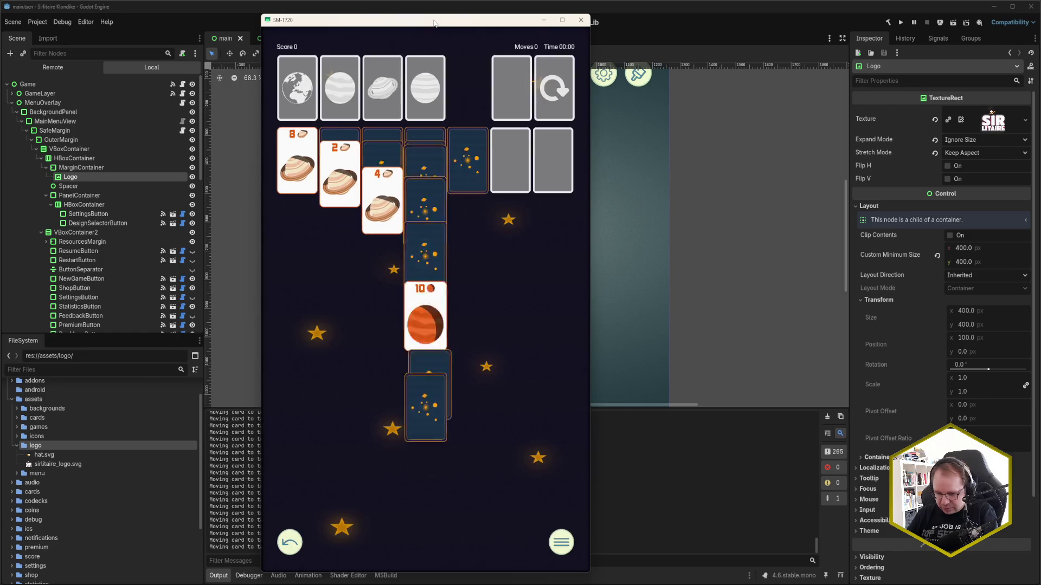
pyautogui.press('Escape')
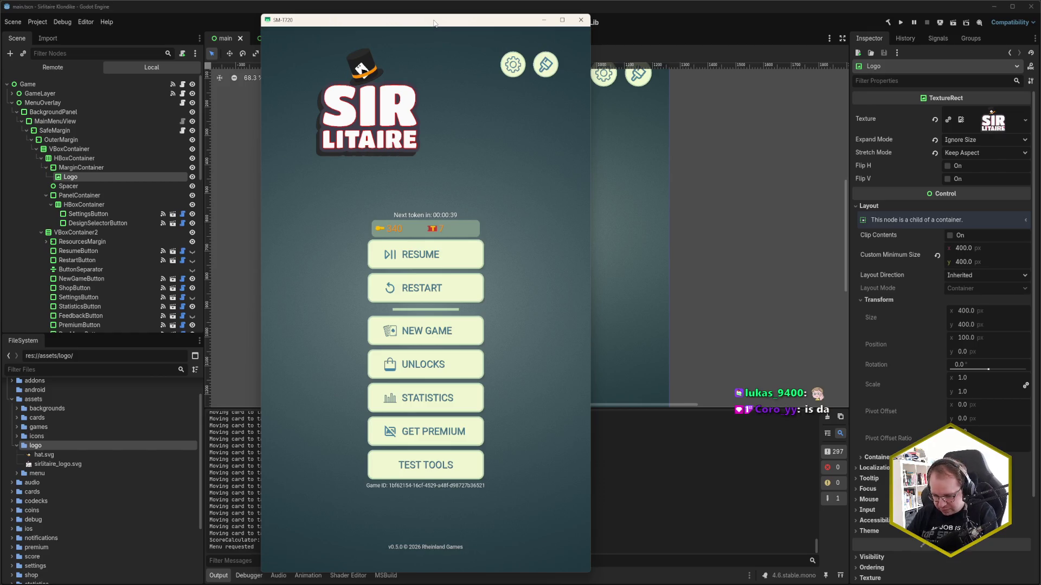
# Switch to JetBrains Rider and start Update Project with Ctrl+T
pyautogui.click(668, 14)
pyautogui.moveTo(53, 584)
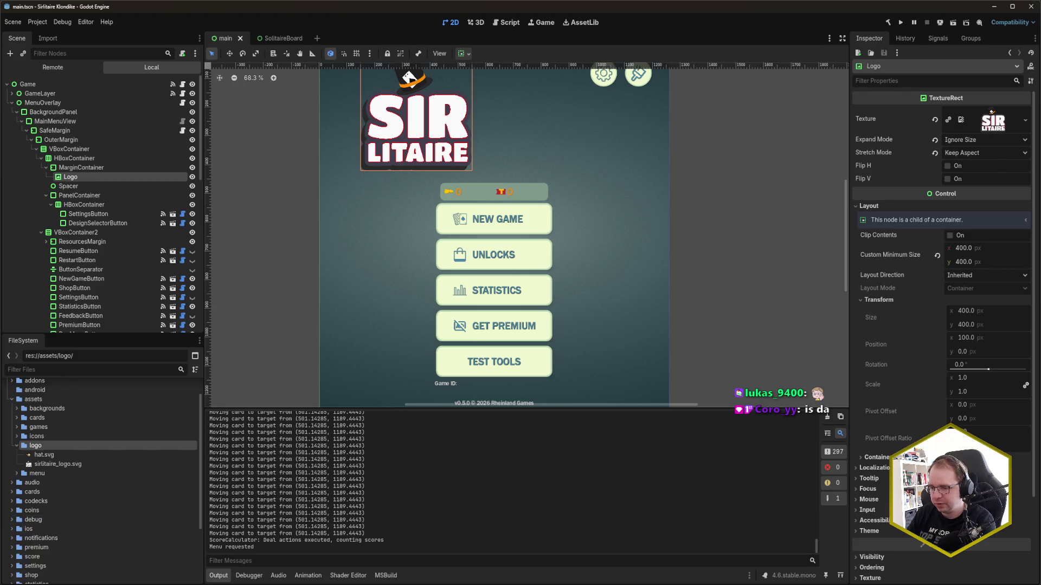
pyautogui.click(76, 584)
pyautogui.hotkey('ctrl', 't')
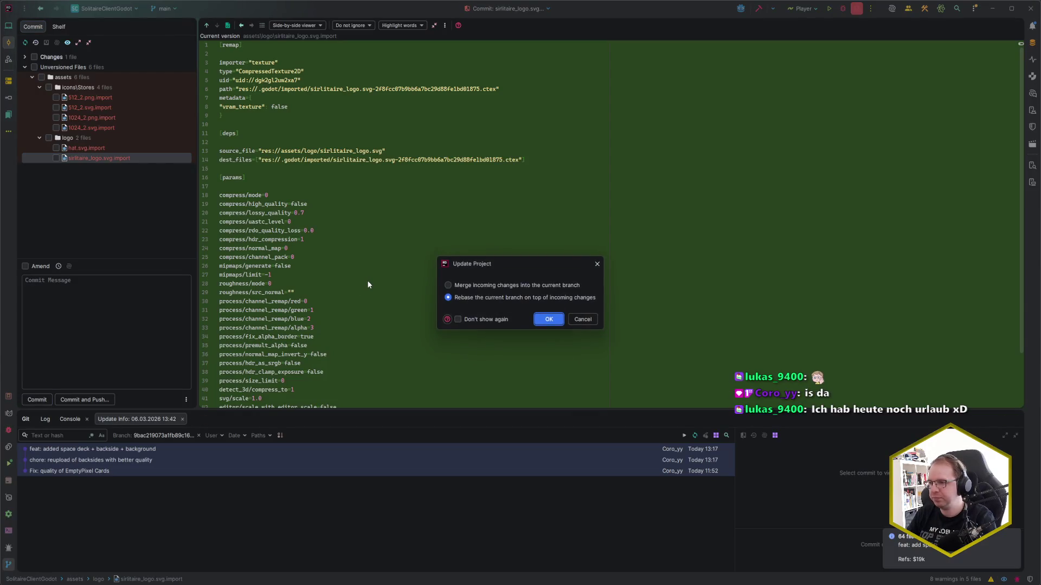
# Confirm the rebase project update in Rider and return to Godot
pyautogui.press('Return')
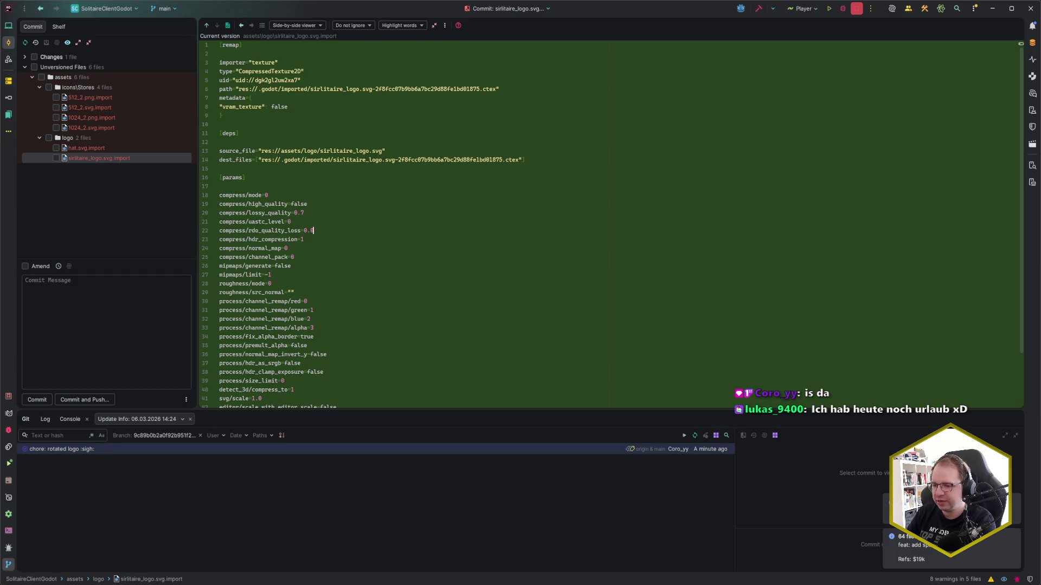
pyautogui.hotkey('alt', 'Tab')
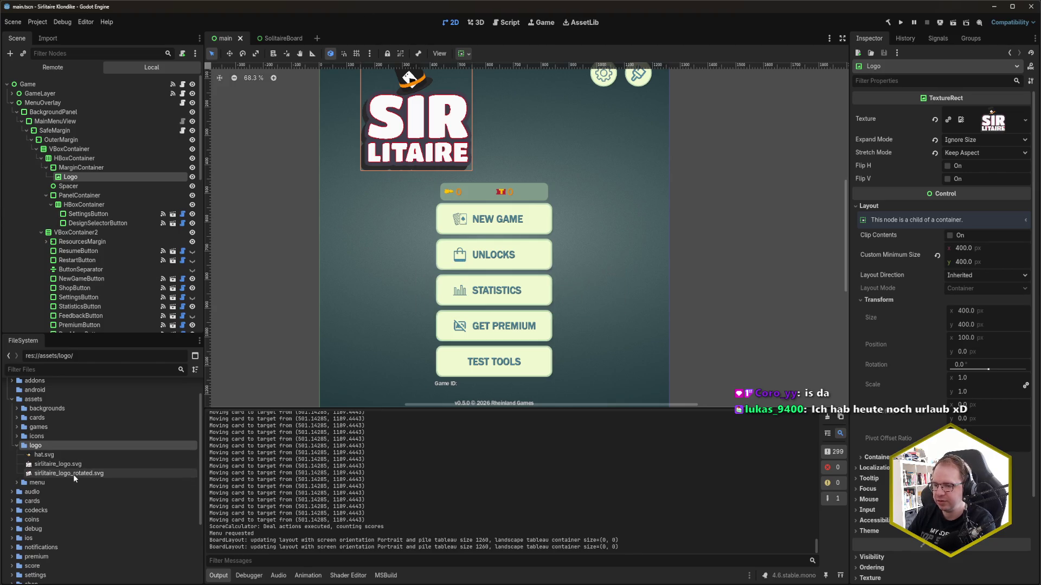
# Set the Logo's texture to sirlitaire_logo_rotated.svg and save the scene
pyautogui.moveTo(73, 473)
pyautogui.moveTo(72, 473)
pyautogui.mouseDown()
pyautogui.moveTo(542, 325)
pyautogui.moveTo(1002, 103)
pyautogui.moveTo(1001, 128)
pyautogui.mouseUp()
pyautogui.hotkey('ctrl', 's')
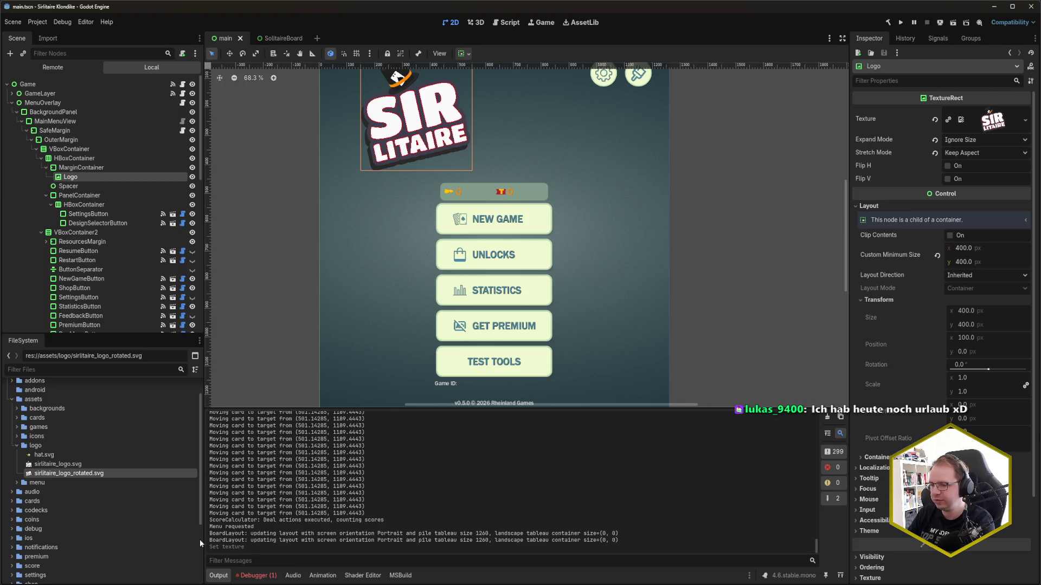
# Check the loader error under Debugger > Errors, then return to the Output log
pyautogui.click(258, 576)
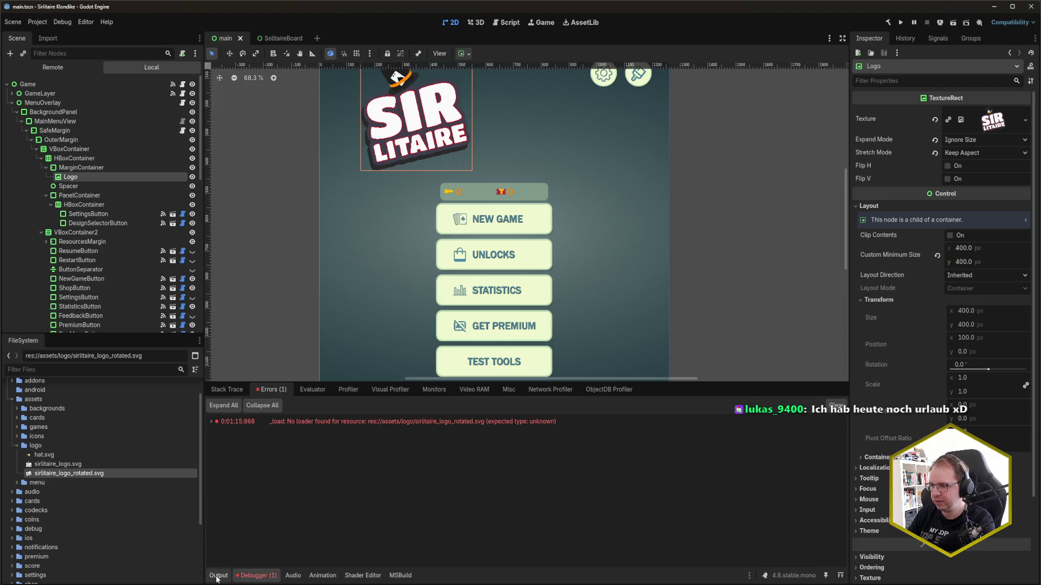
pyautogui.click(218, 575)
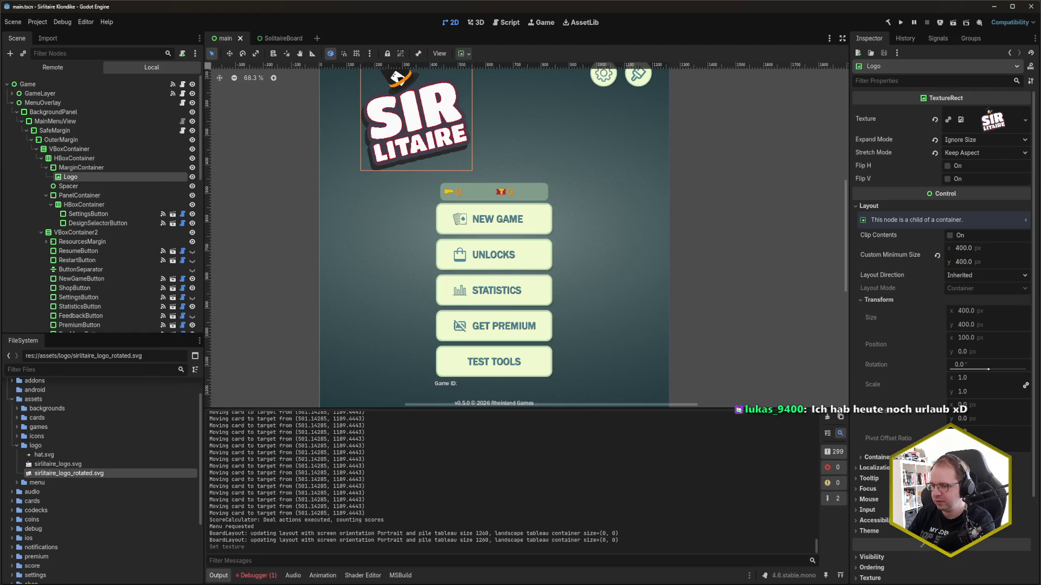
pyautogui.hotkey('alt', 'Tab')
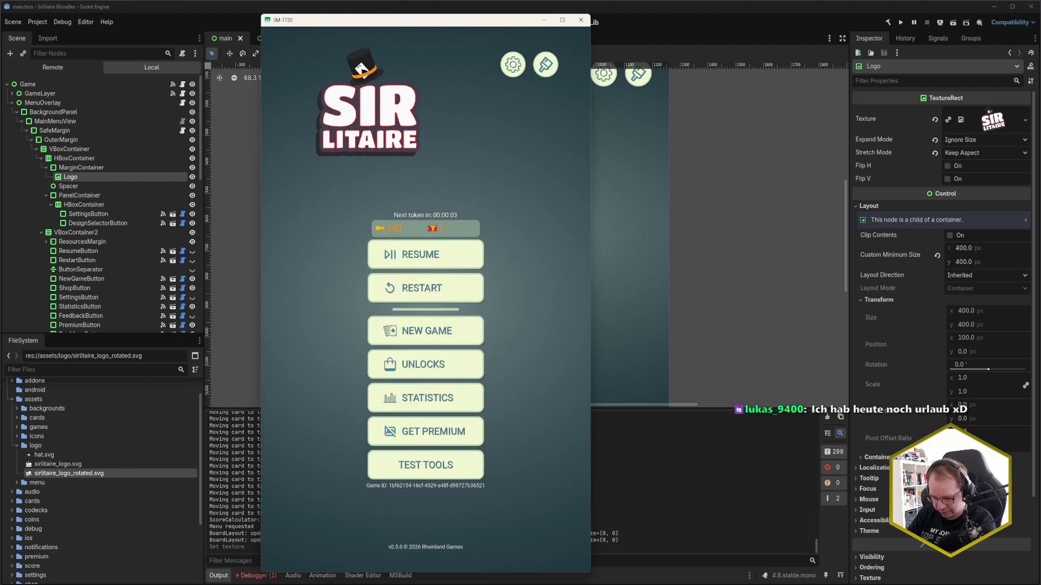
# Send the tablet to its home screen via Recents and refocus the Godot editor
pyautogui.click(496, 560)
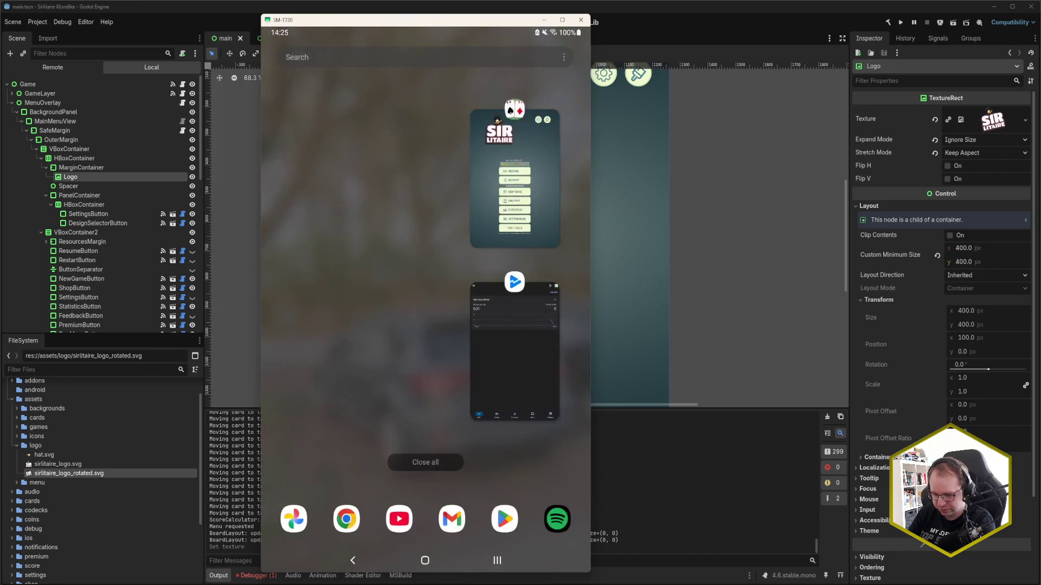
pyautogui.click(425, 462)
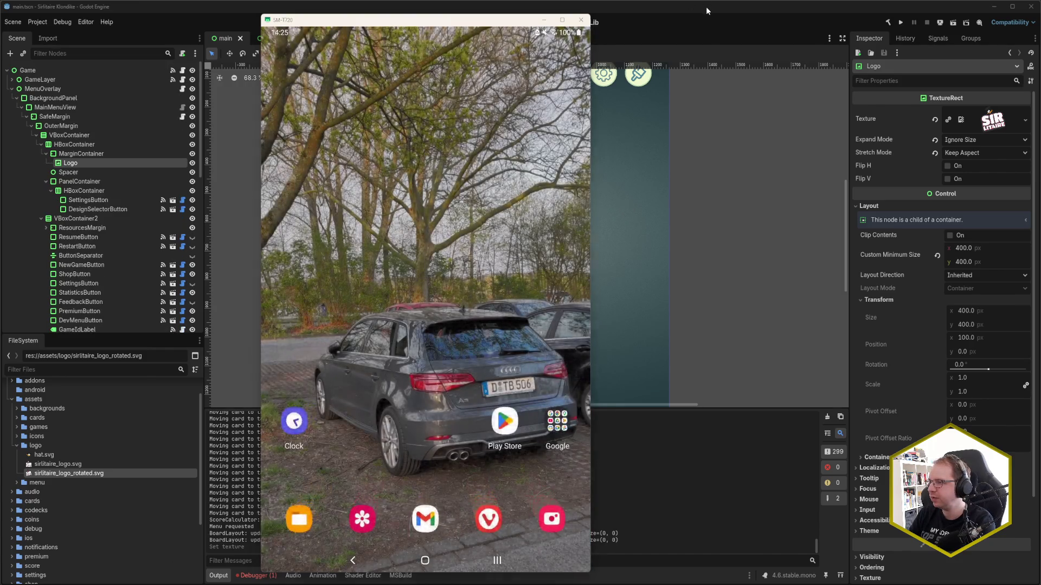
pyautogui.click(706, 6)
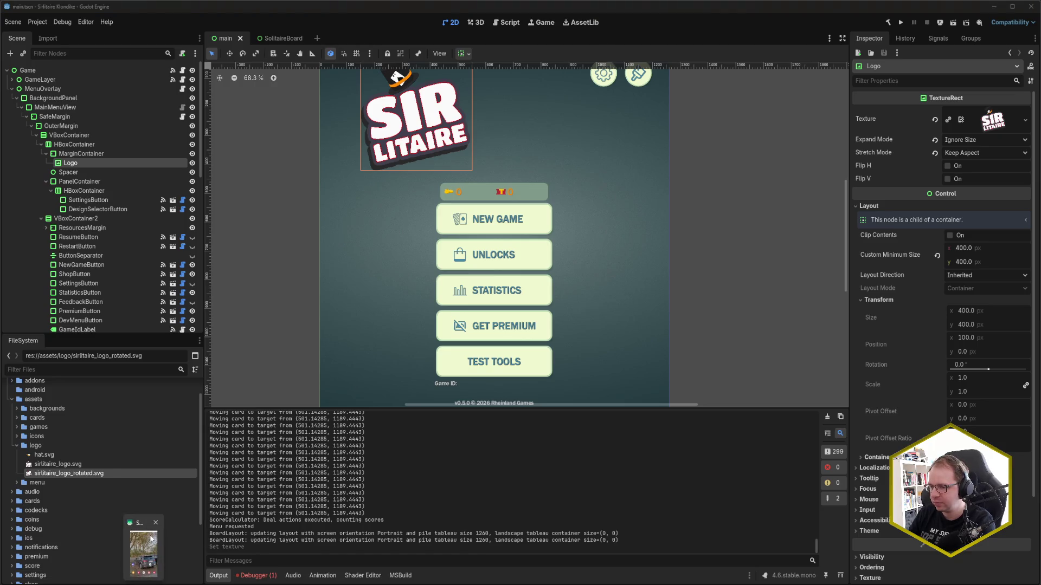
pyautogui.click(717, 16)
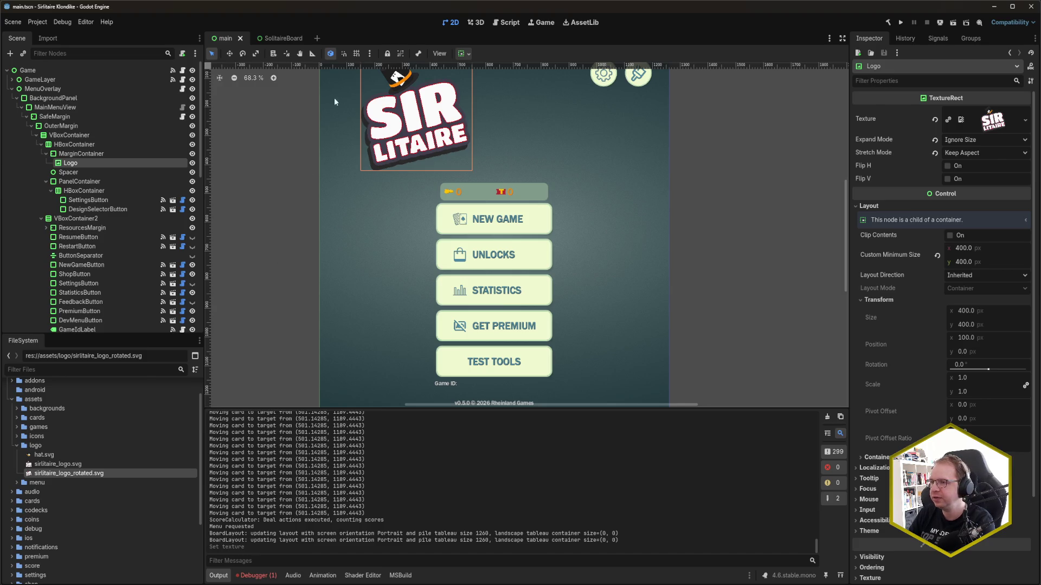
pyautogui.scroll(3, 718, 228)
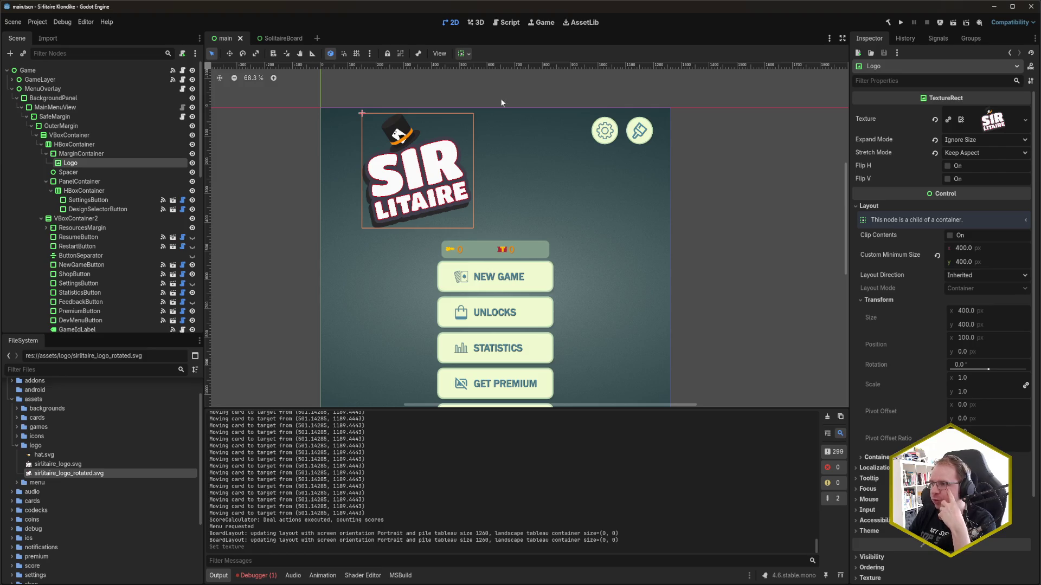
# Deploy the rebuilt game to the Samsung SM-T720 from the Remote Deploy list
pyautogui.click(939, 23)
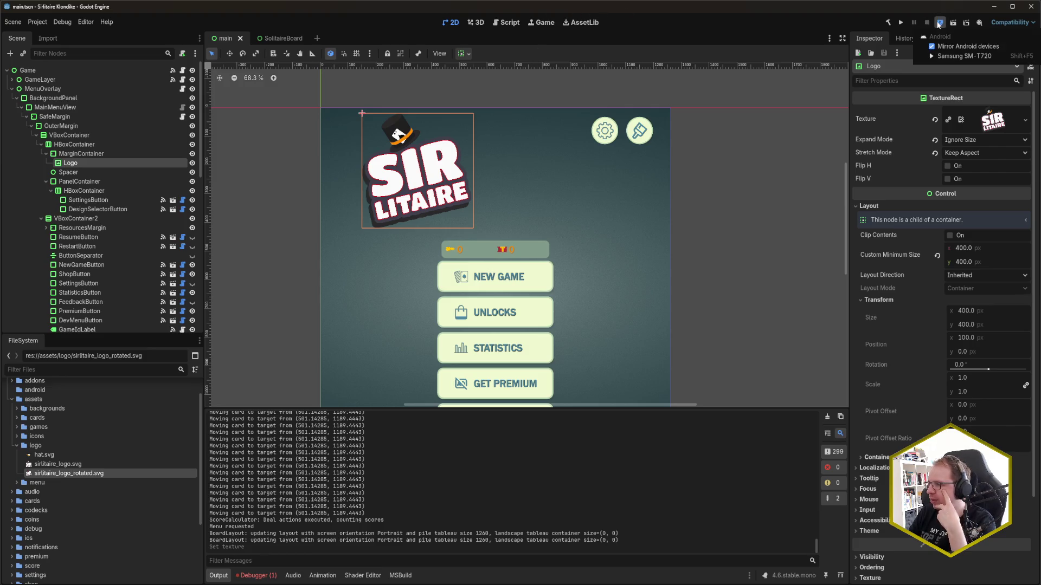
pyautogui.click(939, 23)
pyautogui.click(939, 23)
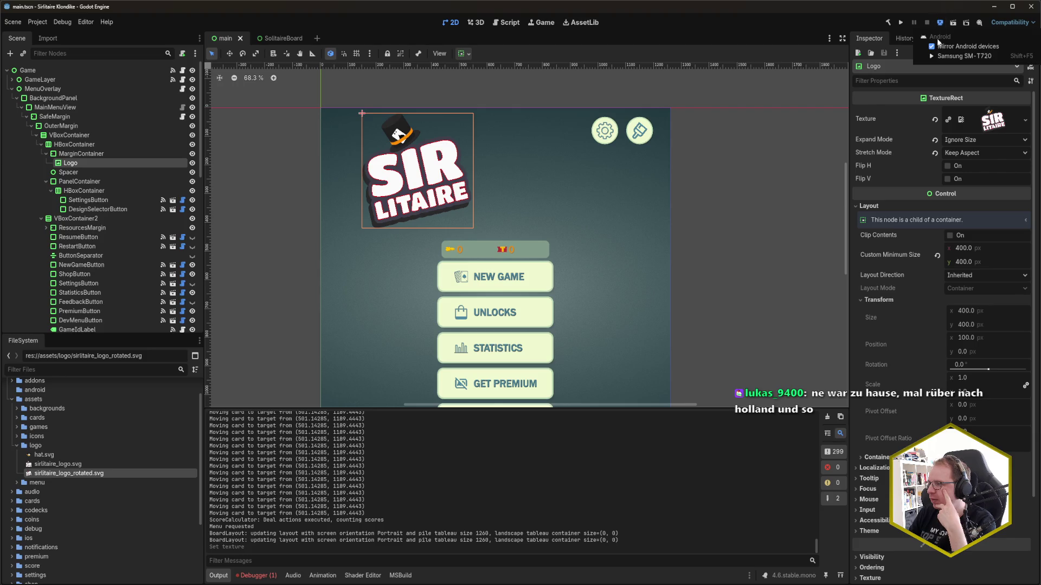
pyautogui.click(944, 57)
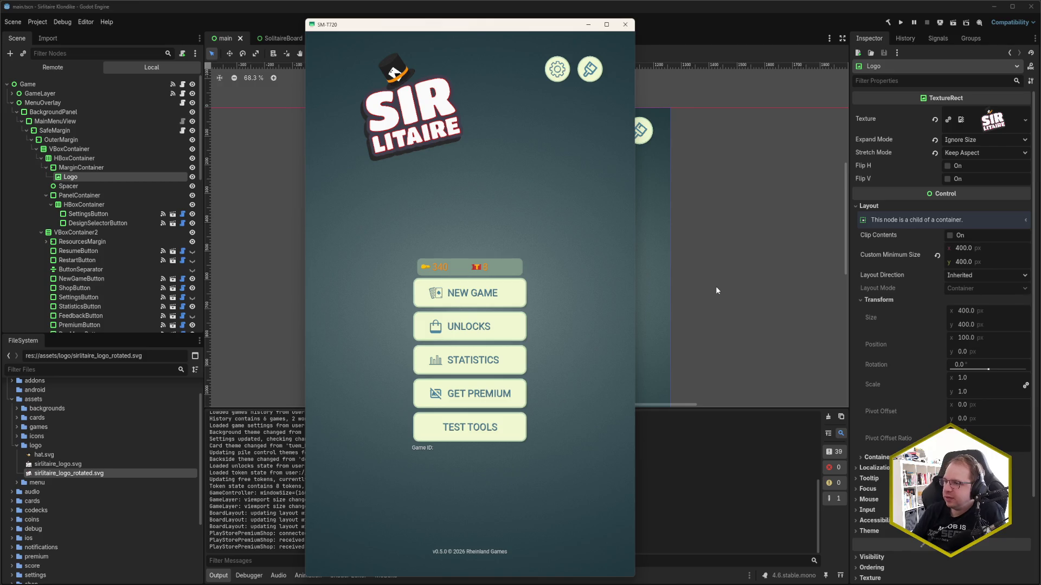
# Check the tilted logo on the tablet's main menu, then close the scrcpy mirror window
pyautogui.click(484, 237)
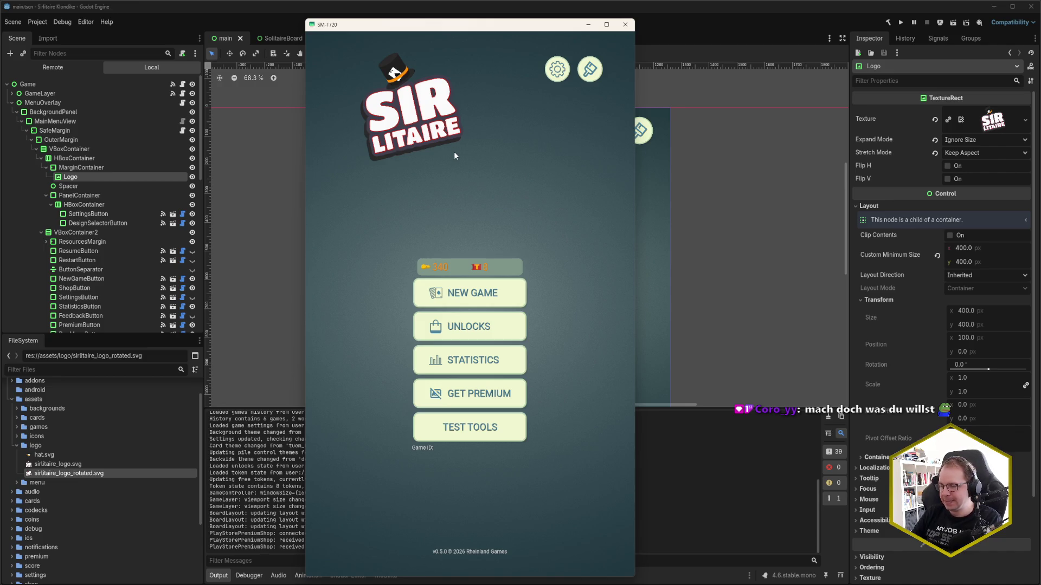
pyautogui.click(625, 24)
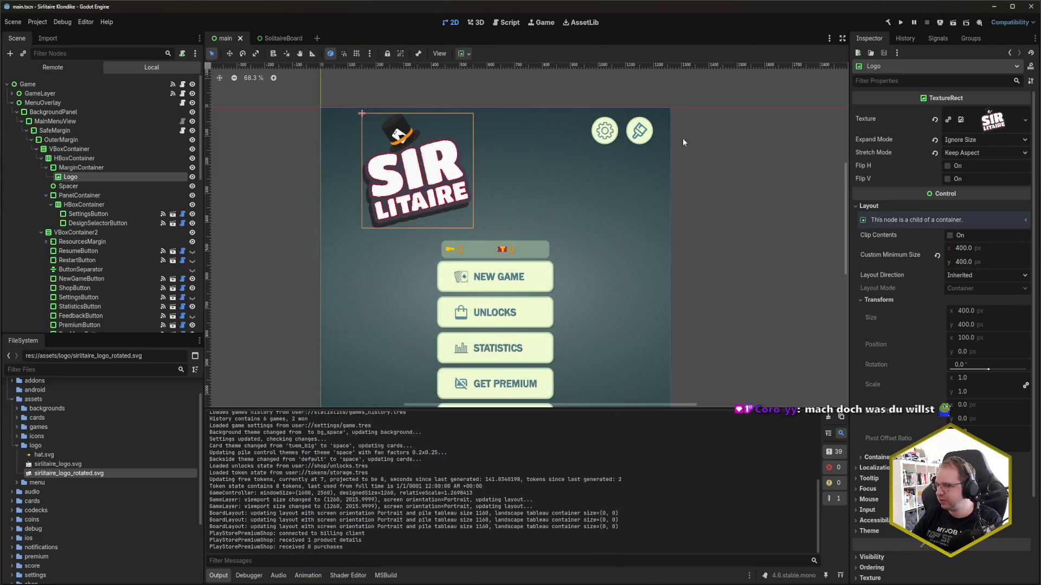
# Set the Logo's Custom Minimum Size to 600 × 600 and save the scene
pyautogui.click(957, 261)
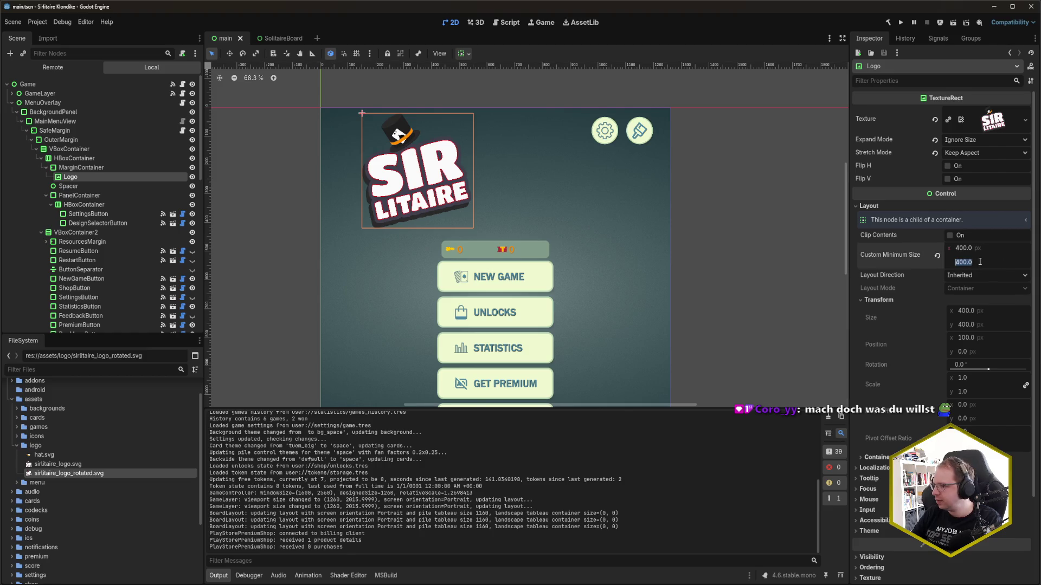
pyautogui.write('600')
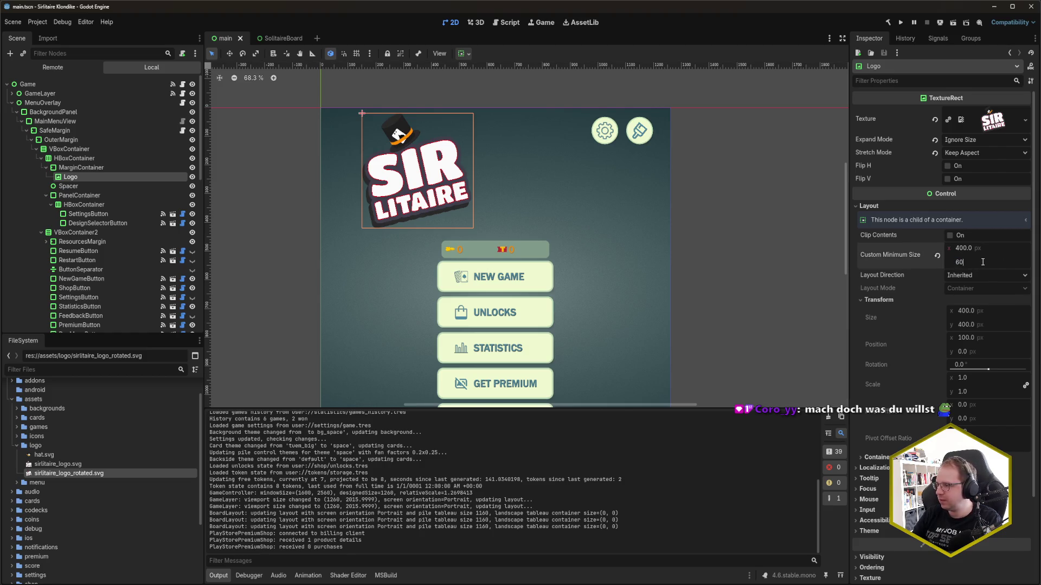
pyautogui.hotkey('shift', 'Tab')
pyautogui.write('600')
pyautogui.press('Return')
pyautogui.hotkey('ctrl', 's')
# Review the Logo's Inspector properties and open the remote deploy target list
pyautogui.scroll(-5, 611, 224)
pyautogui.scroll(4, 601, 219)
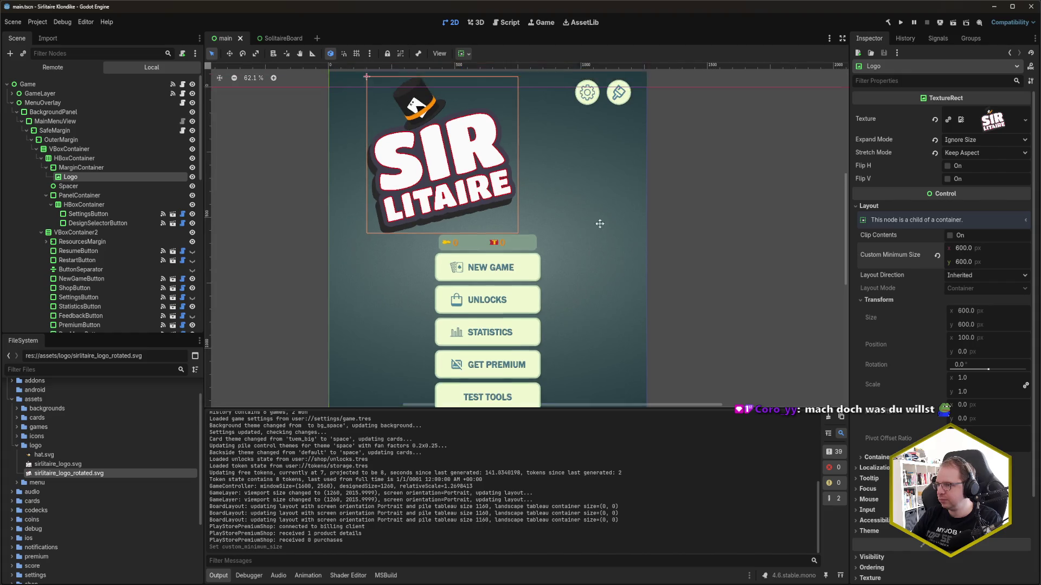
pyautogui.scroll(-3, 599, 219)
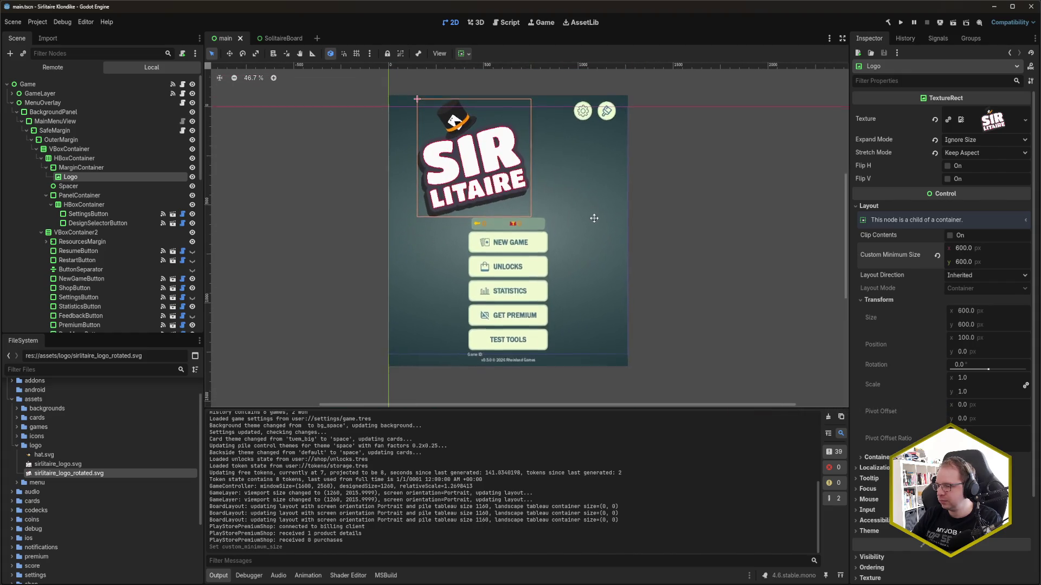
pyautogui.scroll(1, 595, 218)
pyautogui.scroll(1, 594, 228)
pyautogui.scroll(-1, 595, 228)
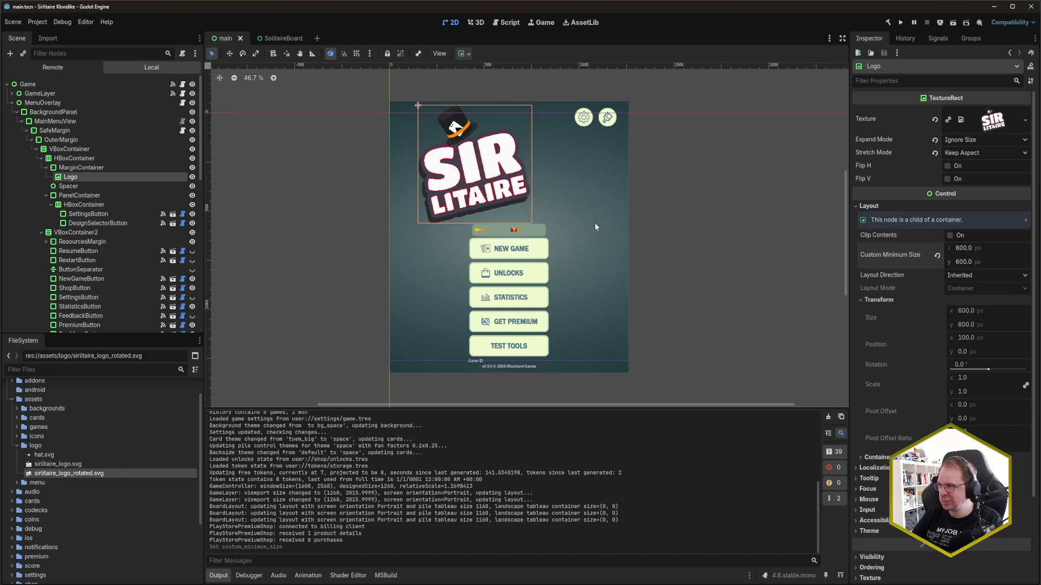
pyautogui.click(939, 22)
# Test-run the game on the desktop with F5, then deploy it to the Samsung SM-T720
pyautogui.click(938, 23)
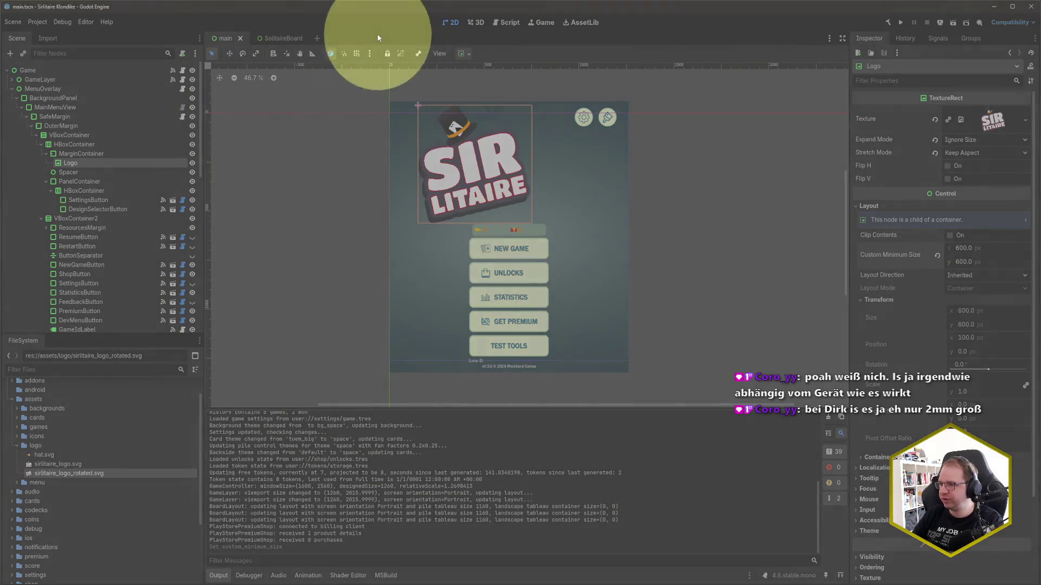
pyautogui.press('F5')
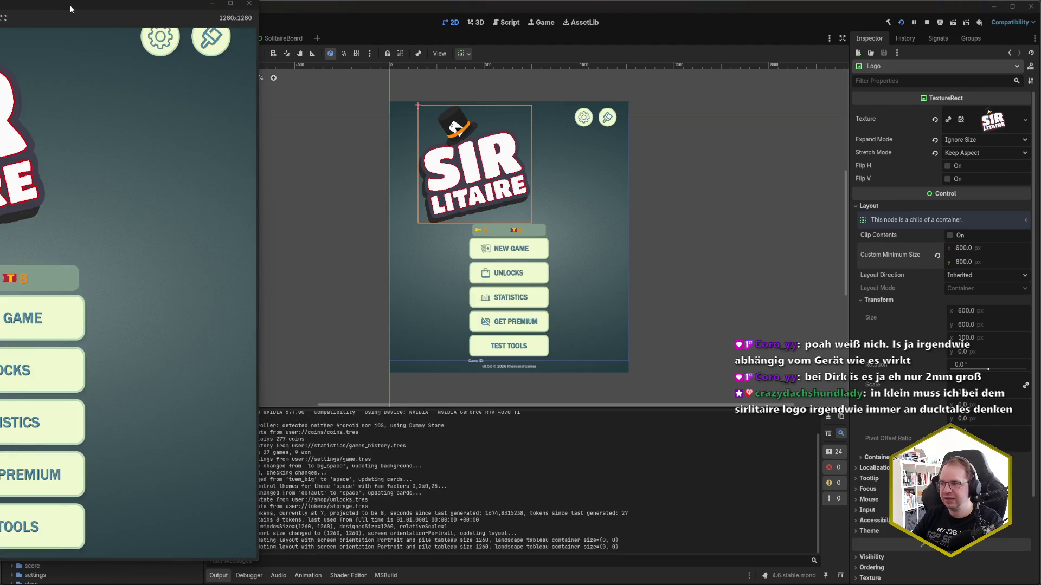
pyautogui.moveTo(71, 8); pyautogui.dragTo(461, 23)
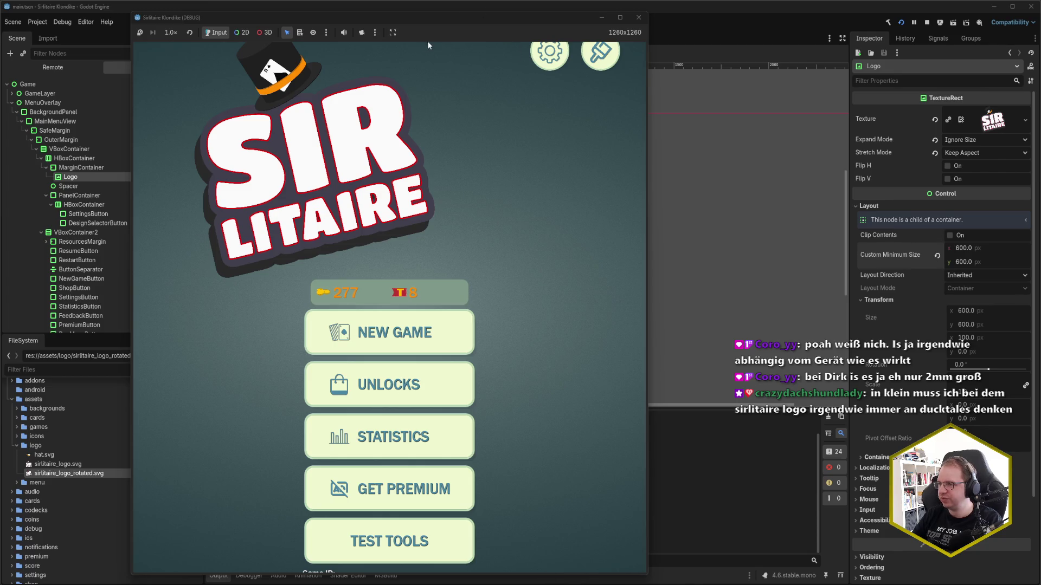
pyautogui.click(638, 17)
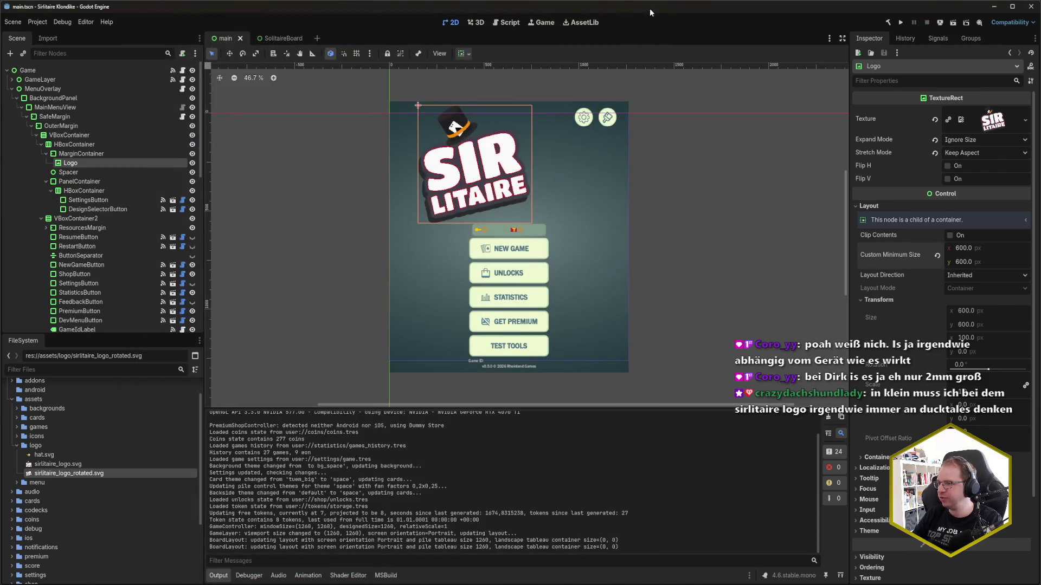
pyautogui.click(939, 23)
pyautogui.click(957, 56)
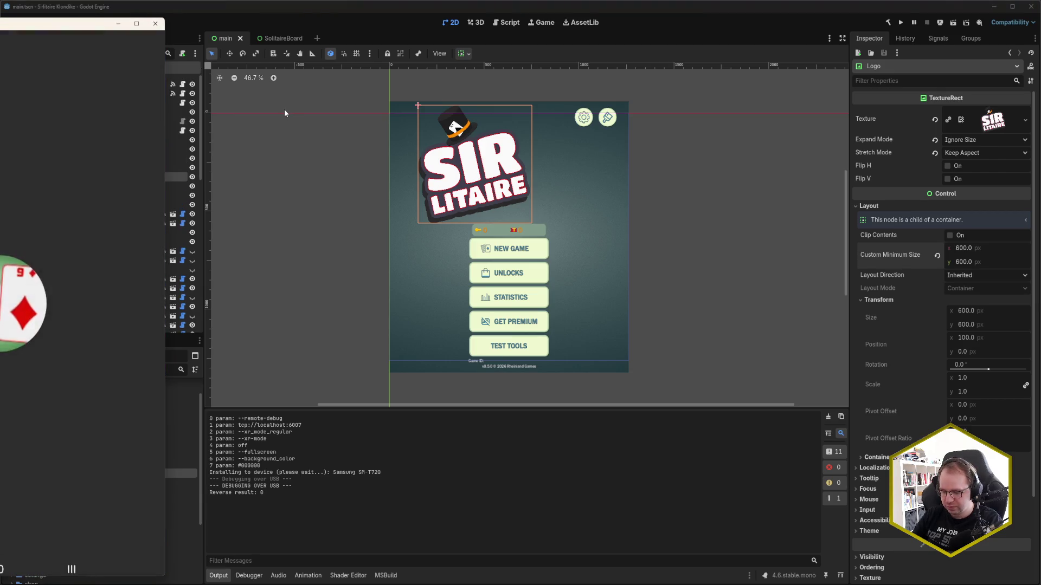
# Place the tablet mirror beside the canvas to compare the enlarged logo, then close it
pyautogui.moveTo(61, 26); pyautogui.dragTo(427, 19)
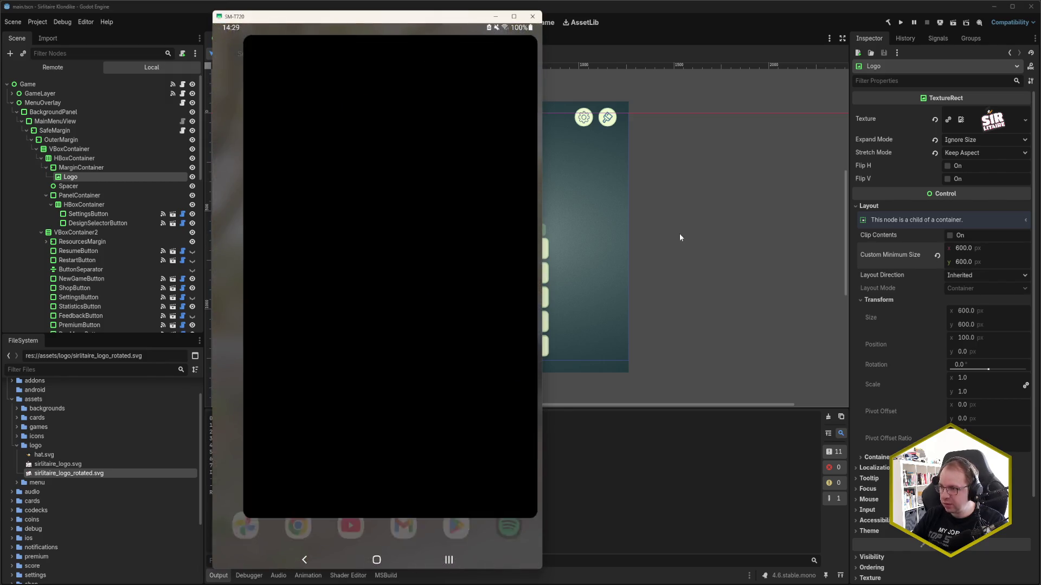
pyautogui.moveTo(414, 17); pyautogui.dragTo(752, 20)
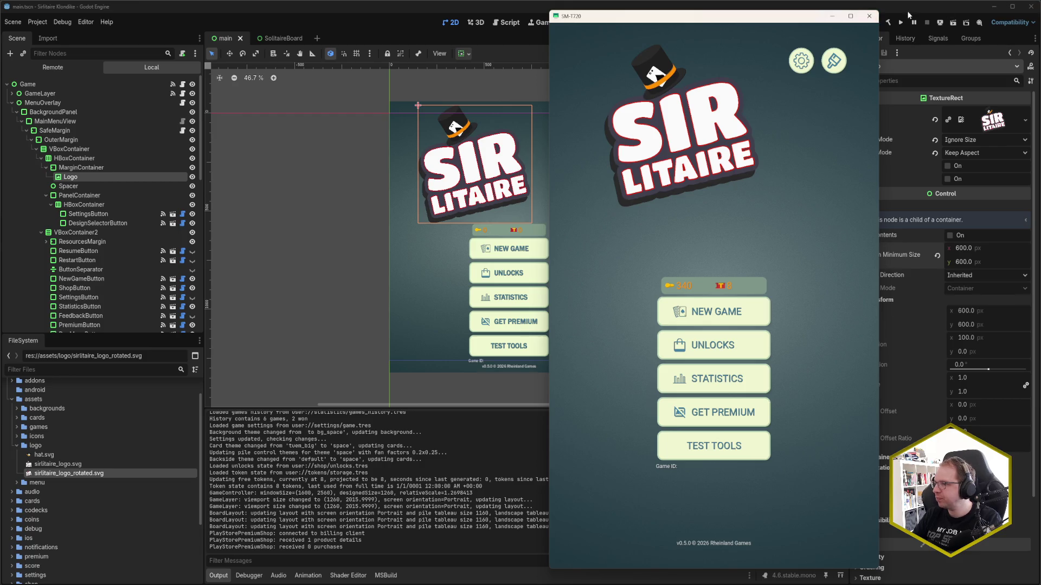
pyautogui.click(869, 16)
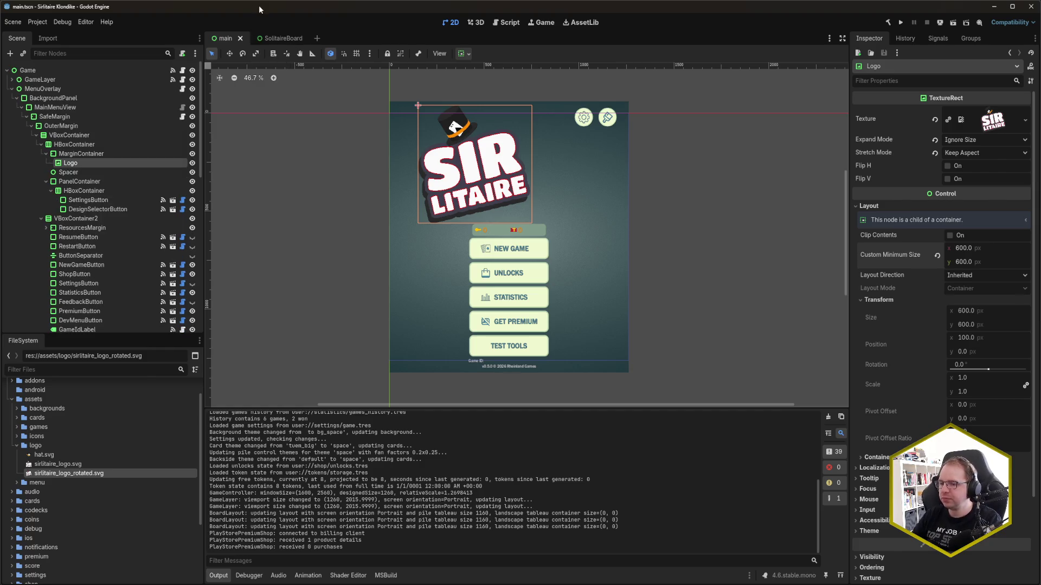
# In Rider's project tree, collapse the cards and tableau folders and expand ui/menu
pyautogui.click(112, 158)
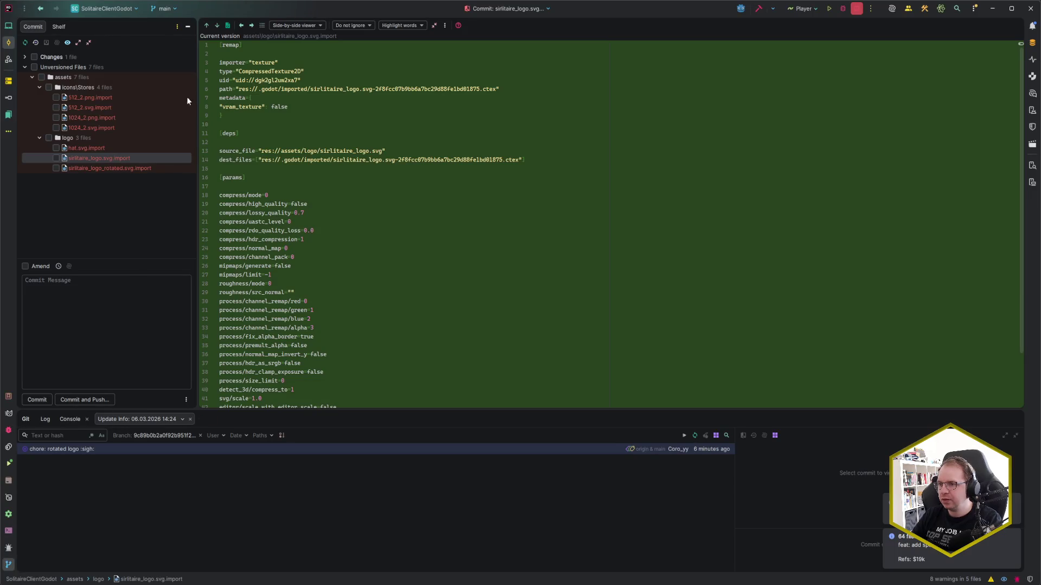
pyautogui.hotkey('alt', '1')
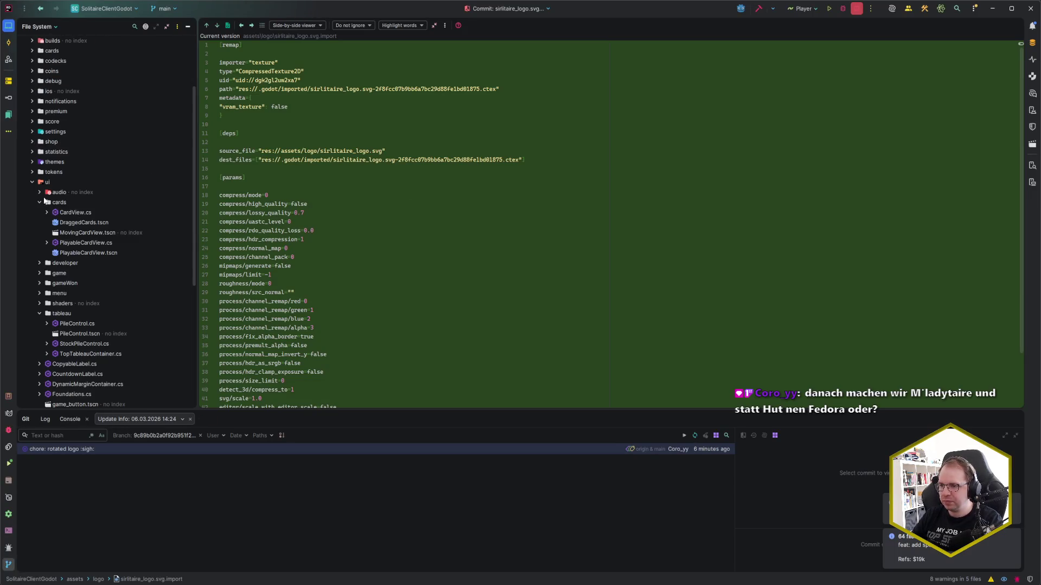
pyautogui.click(36, 202)
pyautogui.click(38, 202)
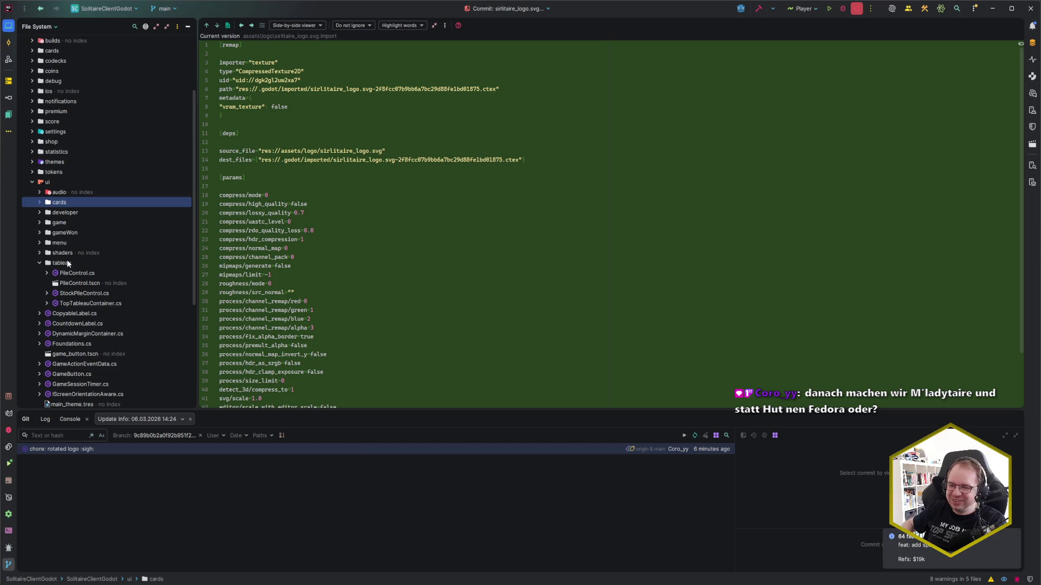
pyautogui.click(39, 262)
pyautogui.click(38, 243)
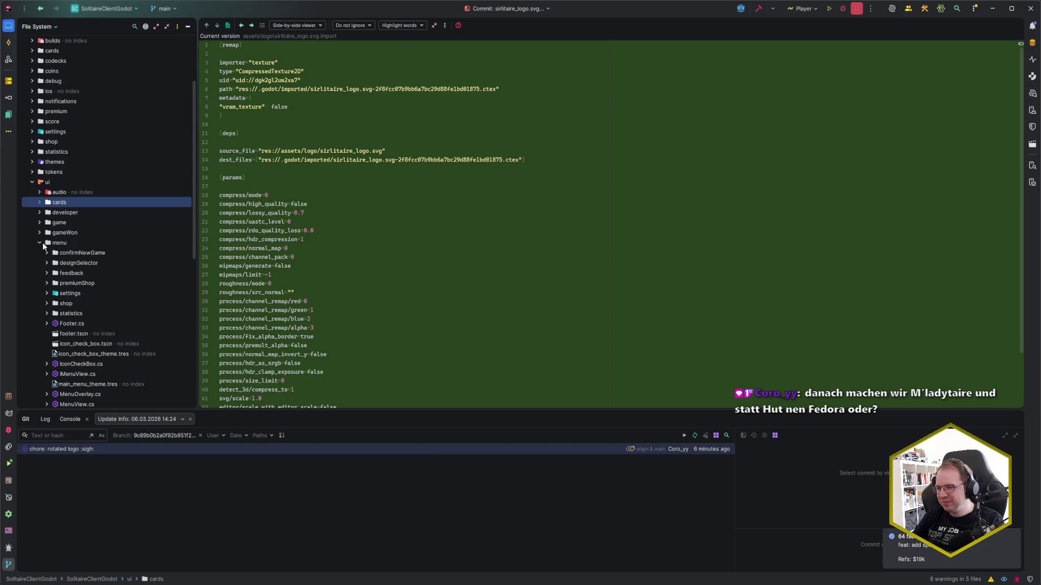
pyautogui.click(46, 245)
pyautogui.scroll(-3, 90, 243)
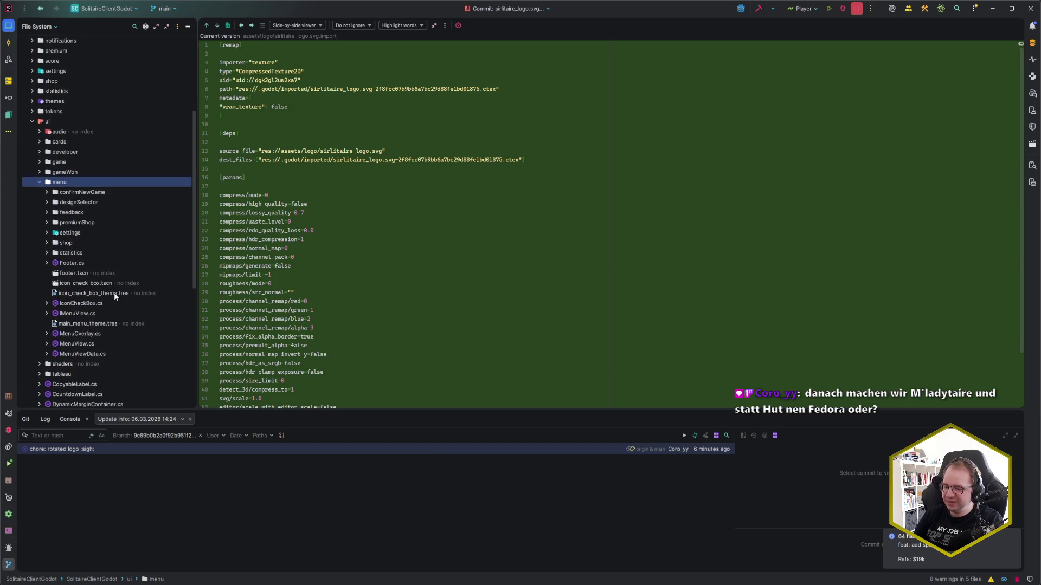
# Start a new C# class named LogoTextureRect in the menu folder
pyautogui.press('alt+Insert')
pyautogui.press('Return')
pyautogui.write('Logo')
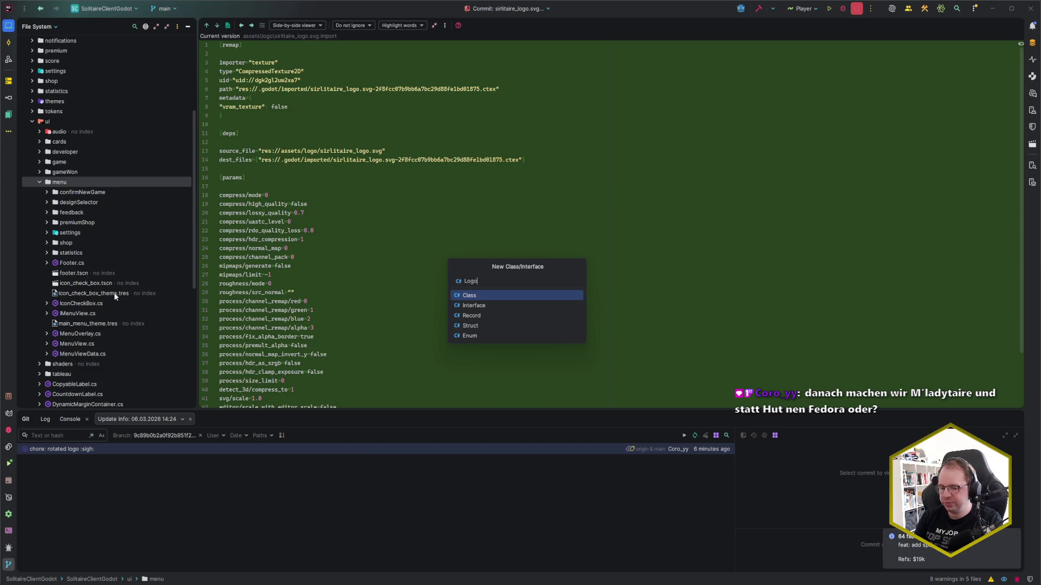
pyautogui.write('TextureRect')
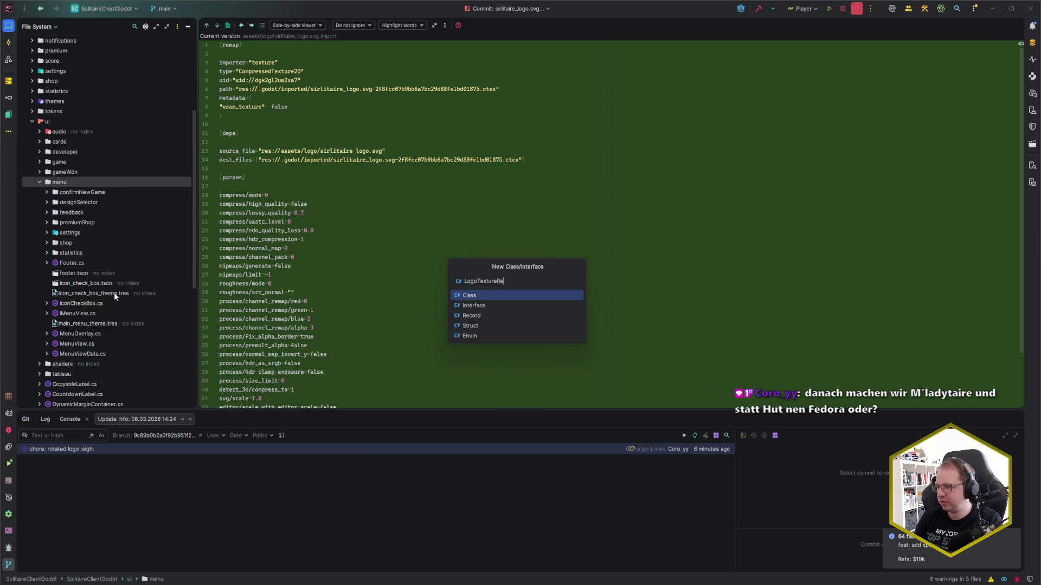
# Create LogoTextureRect.cs as a partial class deriving from TextureRect
pyautogui.press('Return')
pyautogui.press('Return')
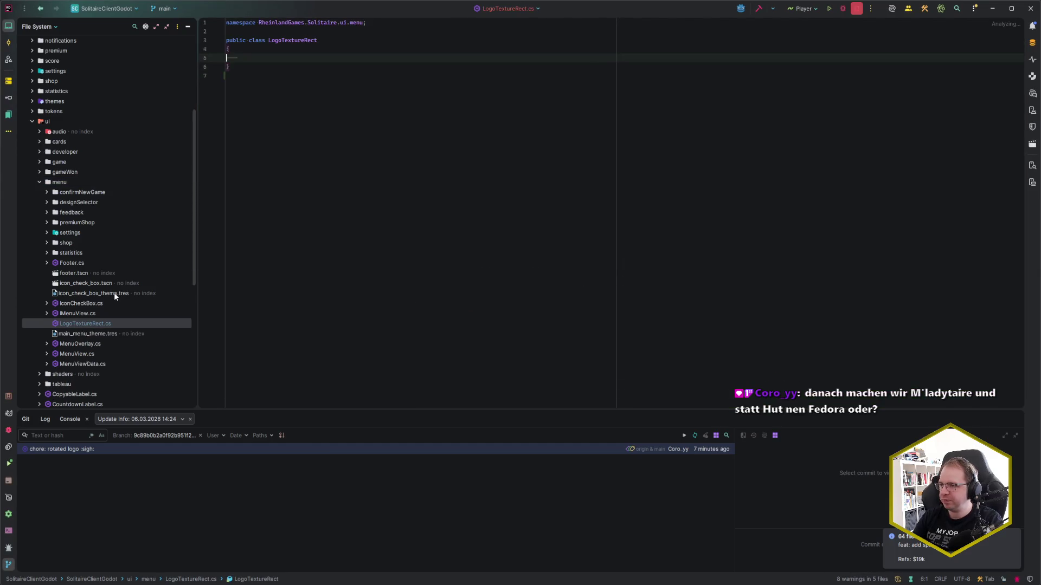
pyautogui.press('Up')
pyautogui.press('Up')
pyautogui.write('partial')
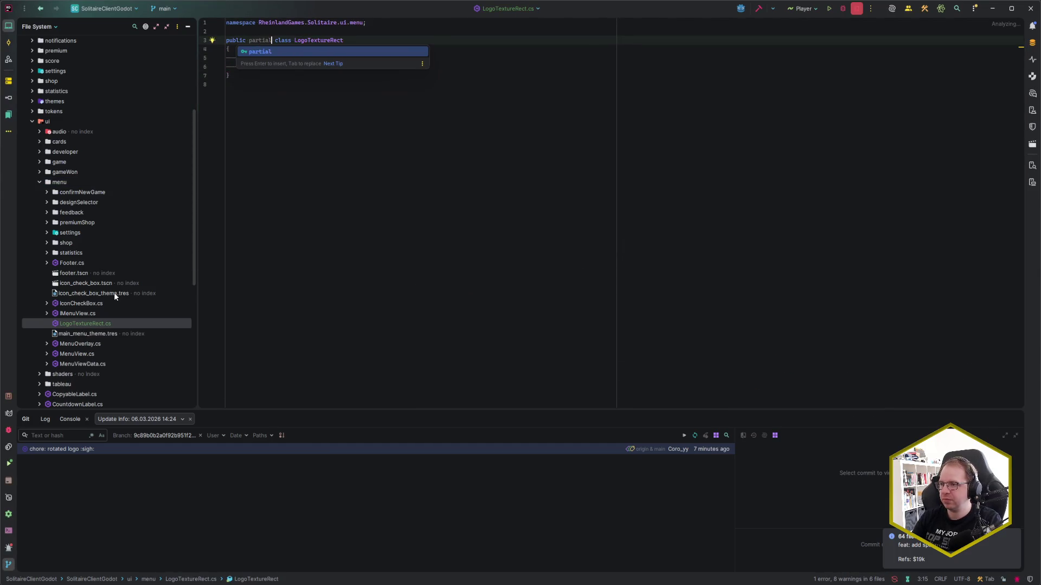
pyautogui.press('End')
pyautogui.write(': TextureRect')
pyautogui.press('Return')
pyautogui.press('Down')
pyautogui.press('Down')
pyautogui.press('Return')
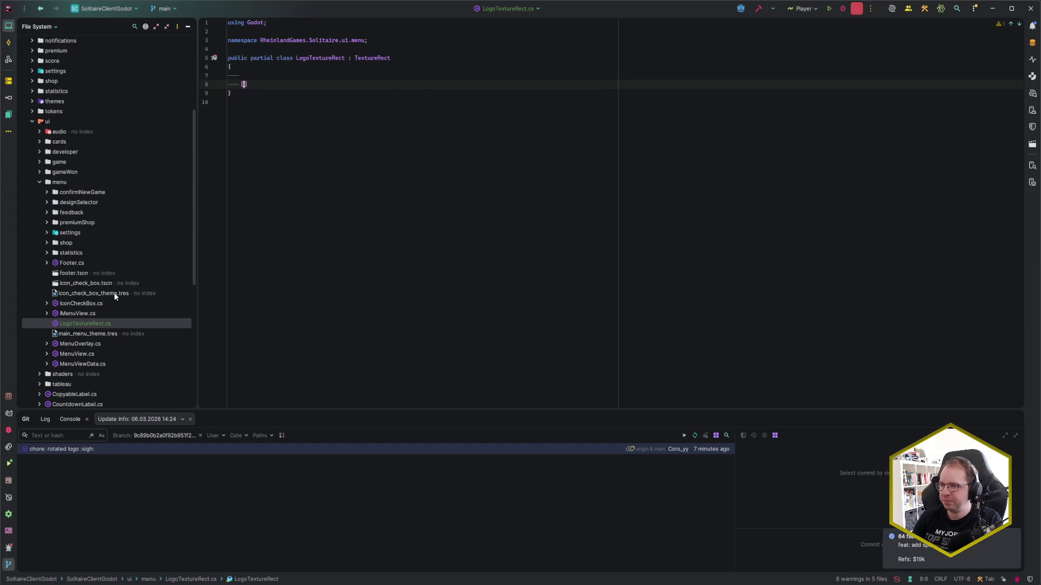
# Add [ExportGroup("Layout")] and an [Export] public float declaration to the class body
pyautogui.write('[ExportGr')
pyautogui.press('Return')
pyautogui.write('("Layout")]')
pyautogui.press('Return')
pyautogui.write('p')
pyautogui.press('BackSpace')
pyautogui.write('[Expo')
pyautogui.press('Return')
pyautogui.write('[Export] public ')
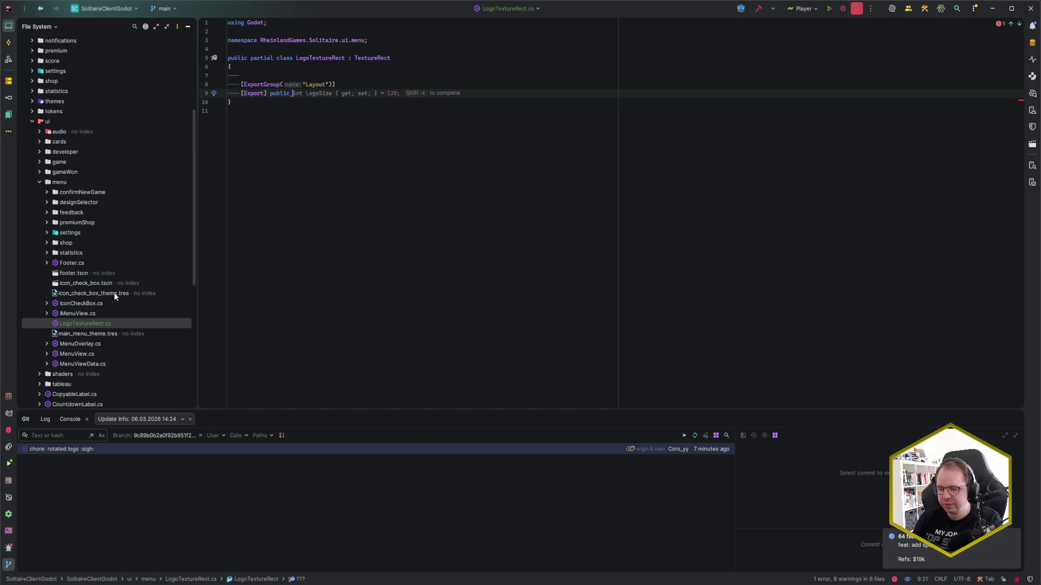
pyautogui.write('float')
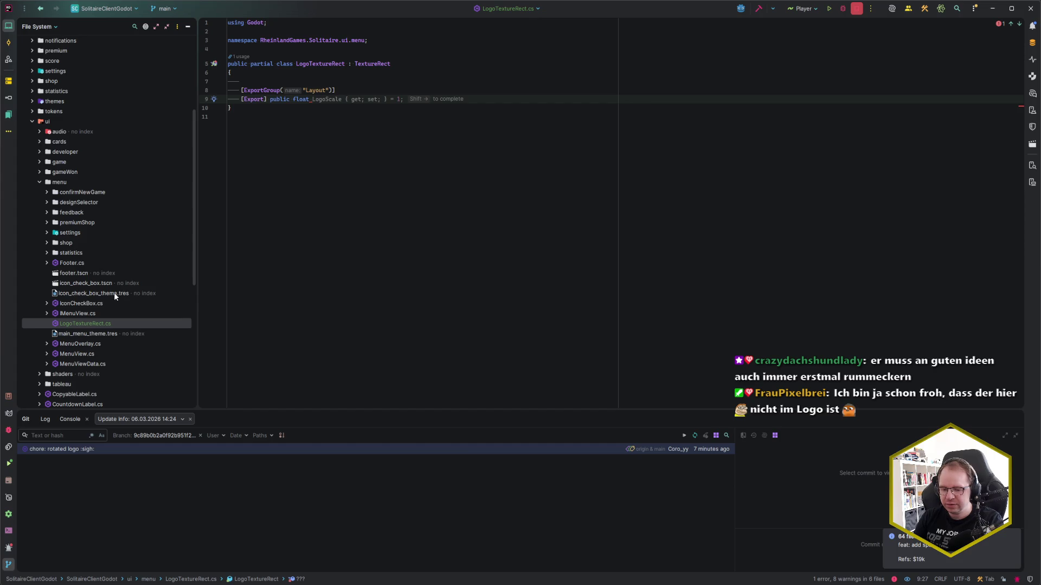
# Name the property SizePercentage with get/set accessors and a 0.375f default
pyautogui.write('SizePercenta')
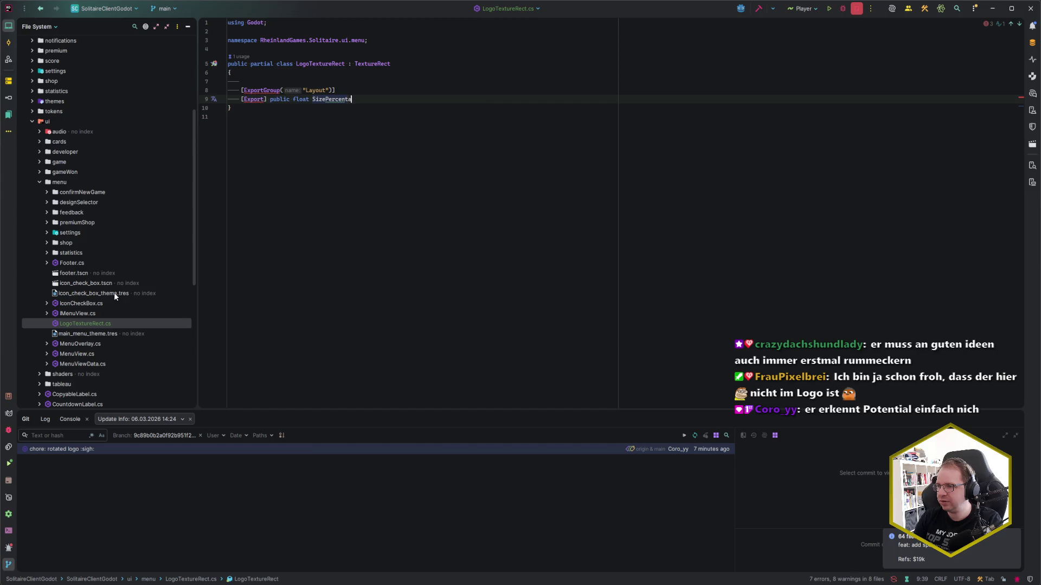
pyautogui.write('ge { get;')
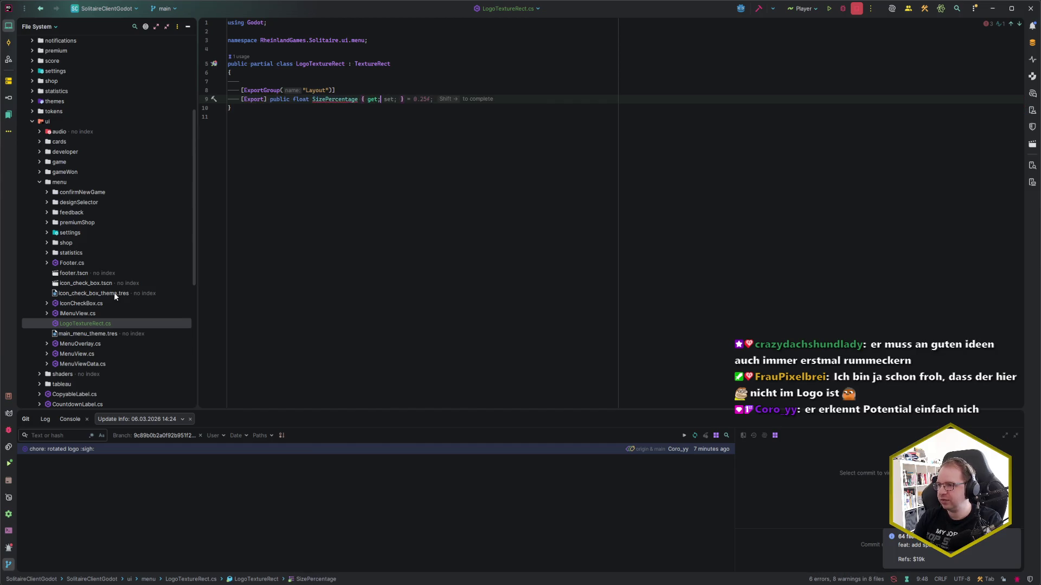
pyautogui.press('Tab')
pyautogui.press('Left')
pyautogui.press('Left')
pyautogui.press('BackSpace')
pyautogui.press('BackSpace')
pyautogui.write('375')
pyautogui.press('End')
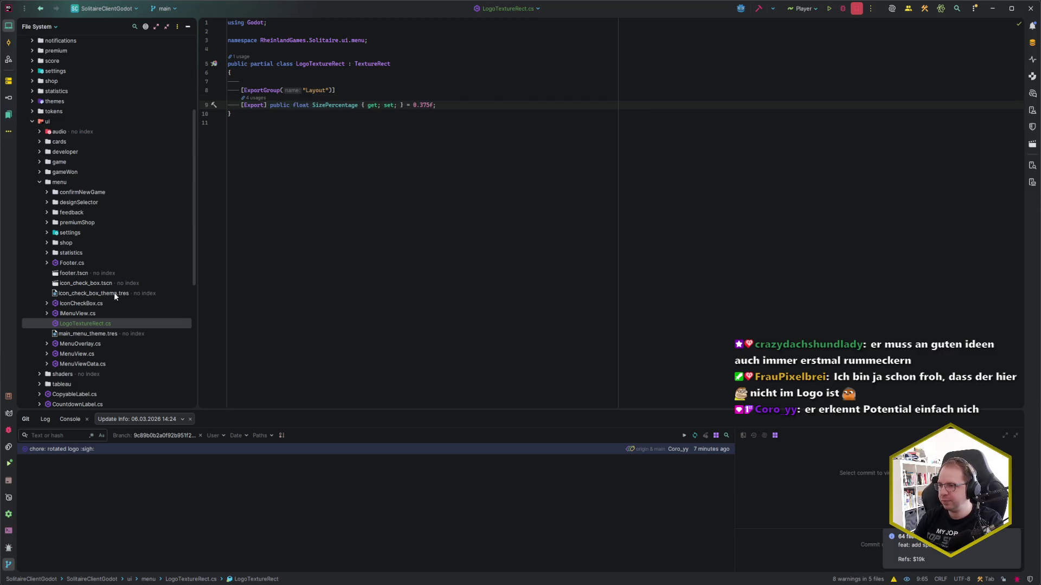
# Convert SizePercentage from an auto-property to a property with a backing field
pyautogui.hotkey('ctrl', 'Left')
pyautogui.hotkey('ctrl', 'Left')
pyautogui.hotkey('ctrl', 'Left')
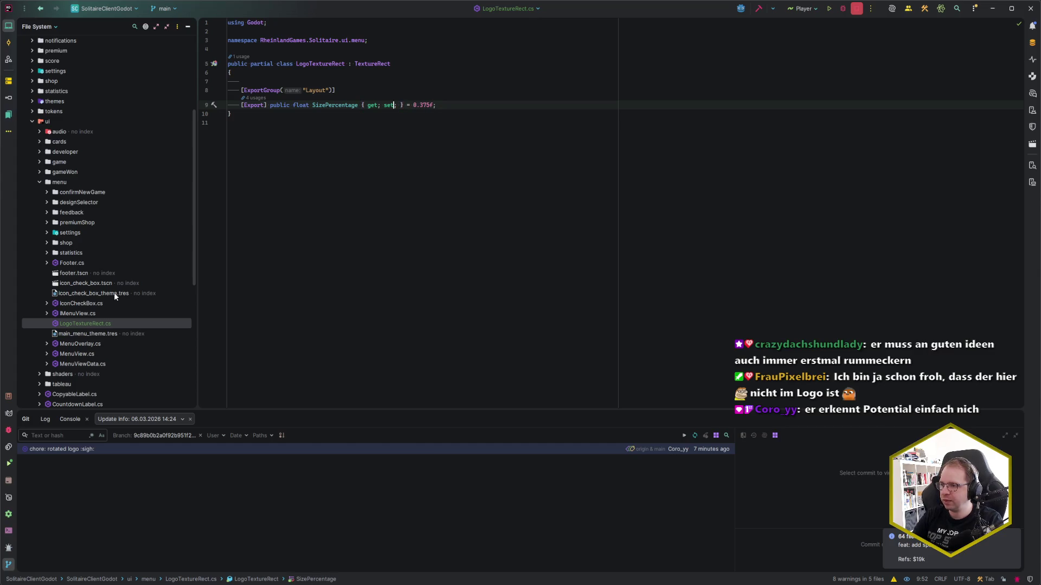
pyautogui.hotkey('ctrl', 'Left')
pyautogui.hotkey('ctrl', 'Left')
pyautogui.hotkey('alt', 'Return')
pyautogui.press('Down')
pyautogui.press('Down')
pyautogui.press('Down')
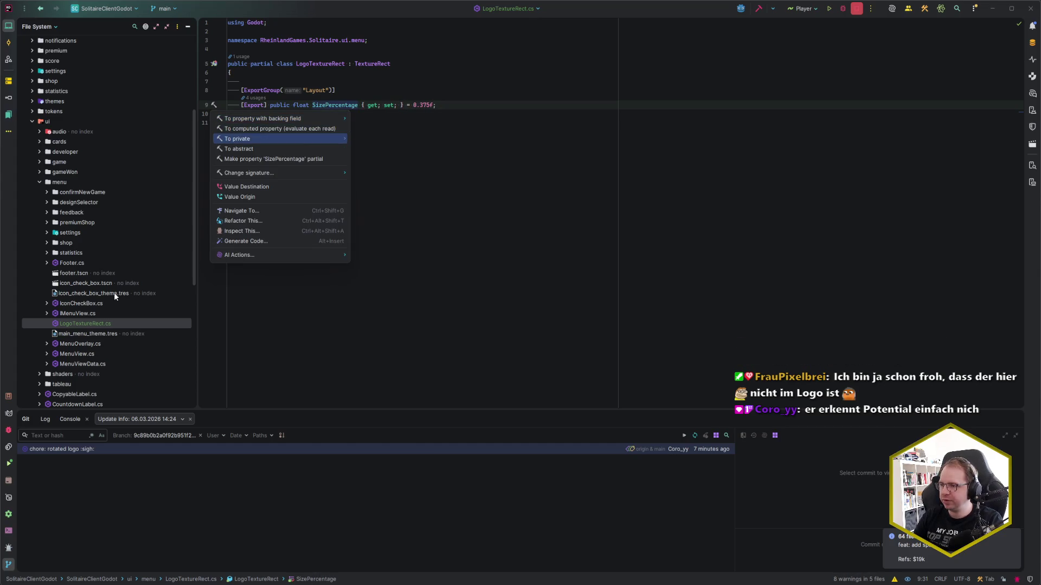
pyautogui.press('Up')
pyautogui.press('Up')
pyautogui.press('Up')
pyautogui.press('Up')
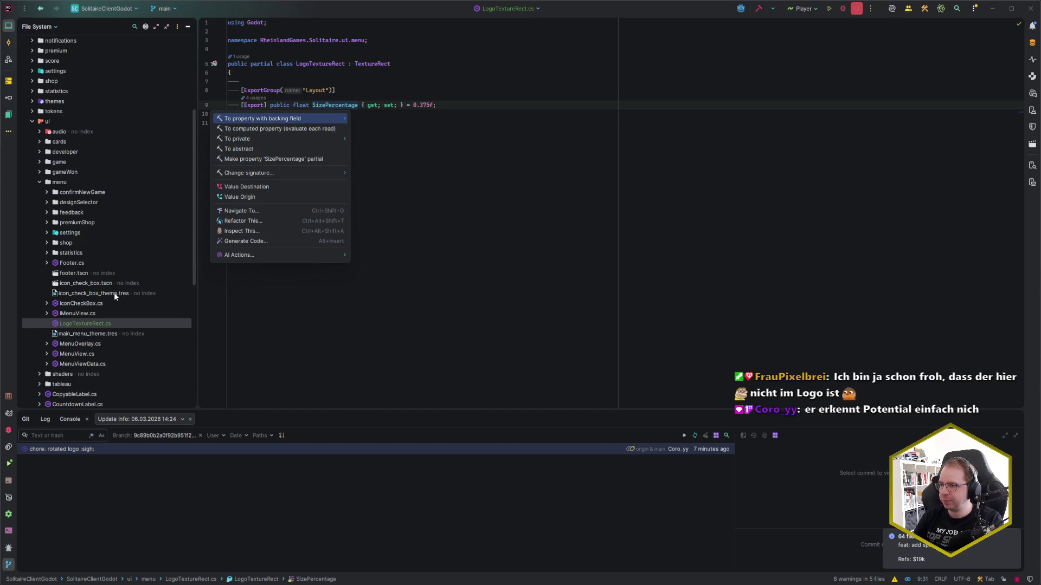
pyautogui.press('Return')
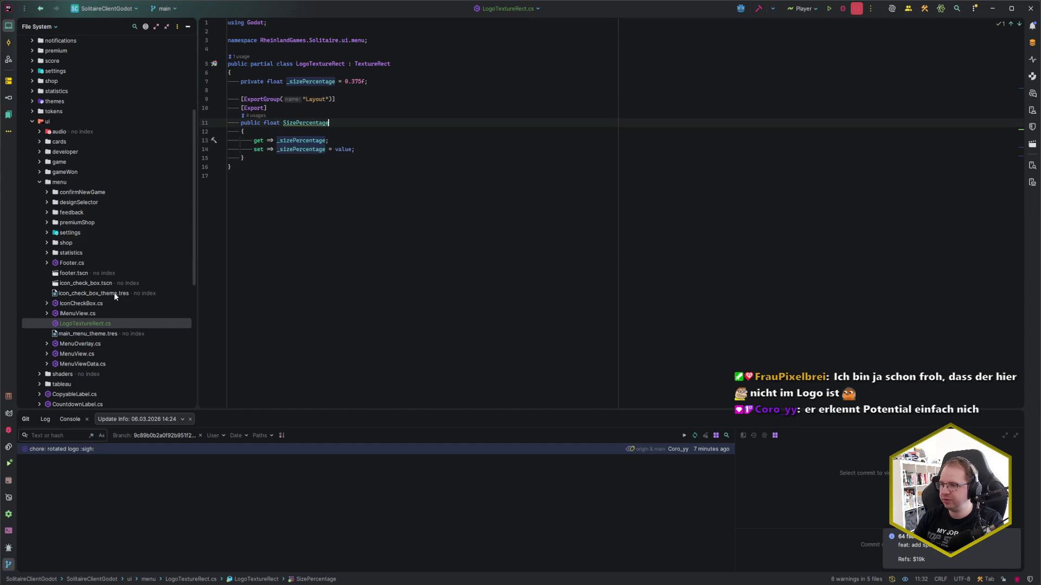
# Move the _sizePercentage field line below the Layout export group
pyautogui.press('Up')
pyautogui.hotkey('ctrl', 'x')
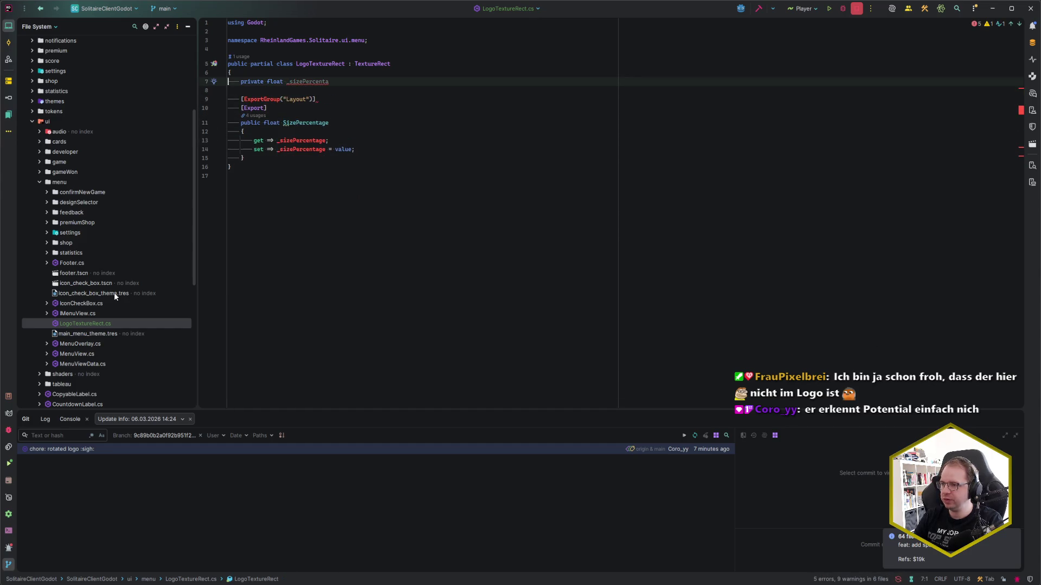
pyautogui.hotkey('ctrl', 'v')
pyautogui.press('Up')
pyautogui.hotkey('ctrl', 'alt', 'Return')
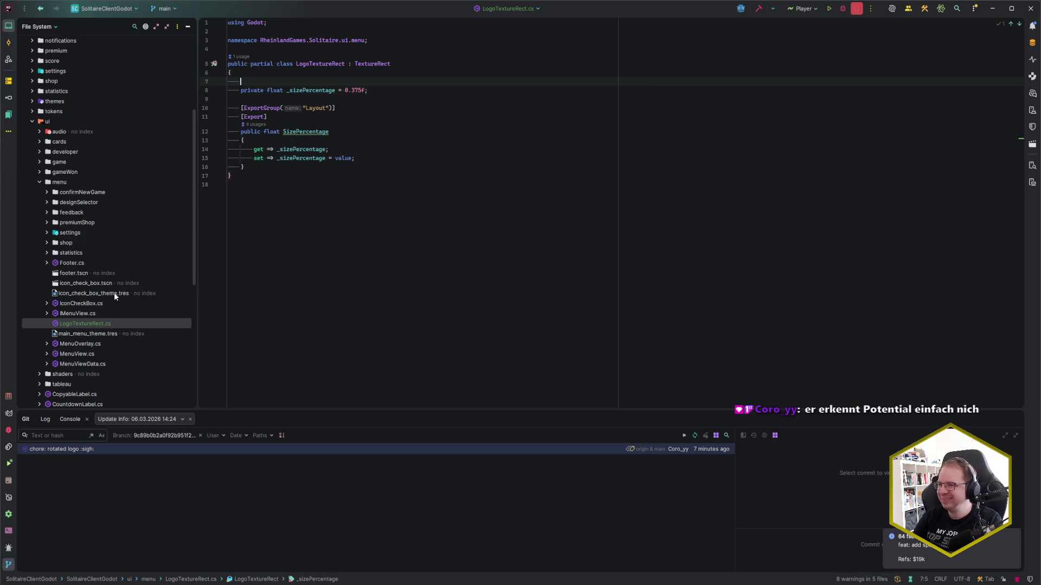
pyautogui.press('Down')
pyautogui.press('Down')
pyautogui.press('Up')
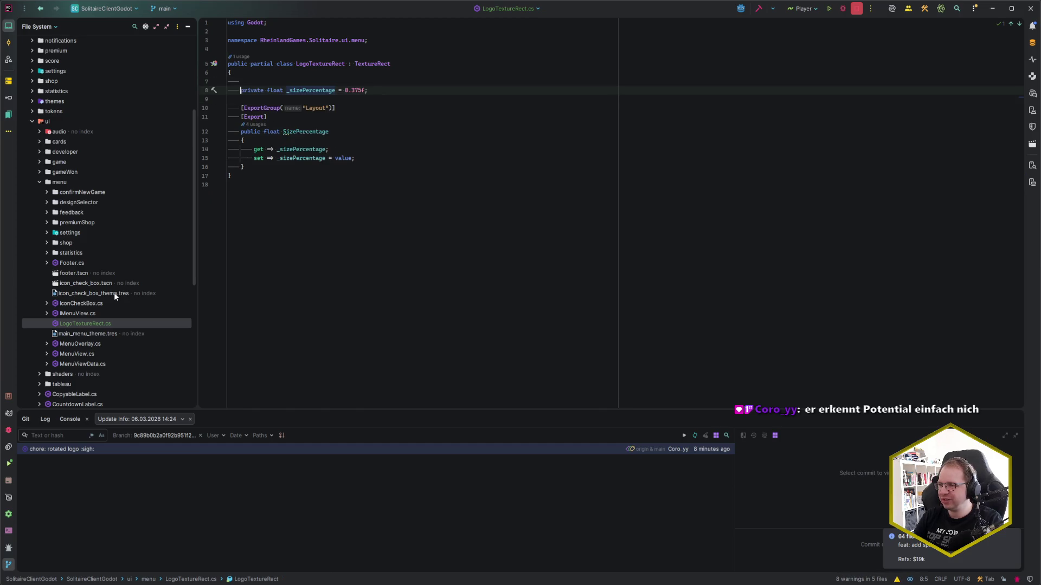
pyautogui.hotkey('alt', 'shift', 'Down')
pyautogui.hotkey('alt', 'shift', 'Down')
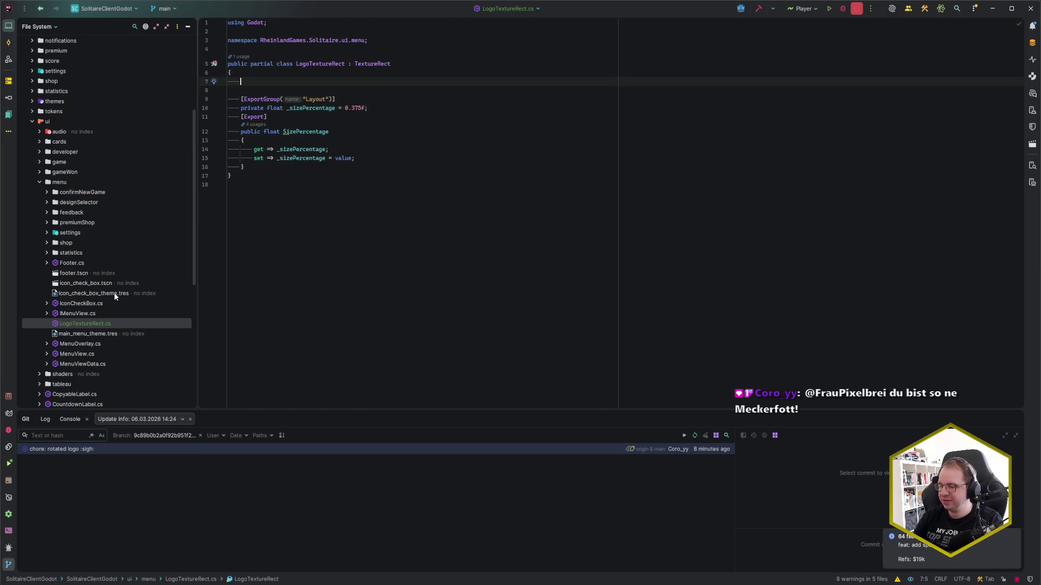
pyautogui.press('BackSpace')
# Expand the SizePercentage setter into a multi-line statement body, then return to Godot
pyautogui.press('Down')
pyautogui.press('Down')
pyautogui.press('Down')
pyautogui.press('End')
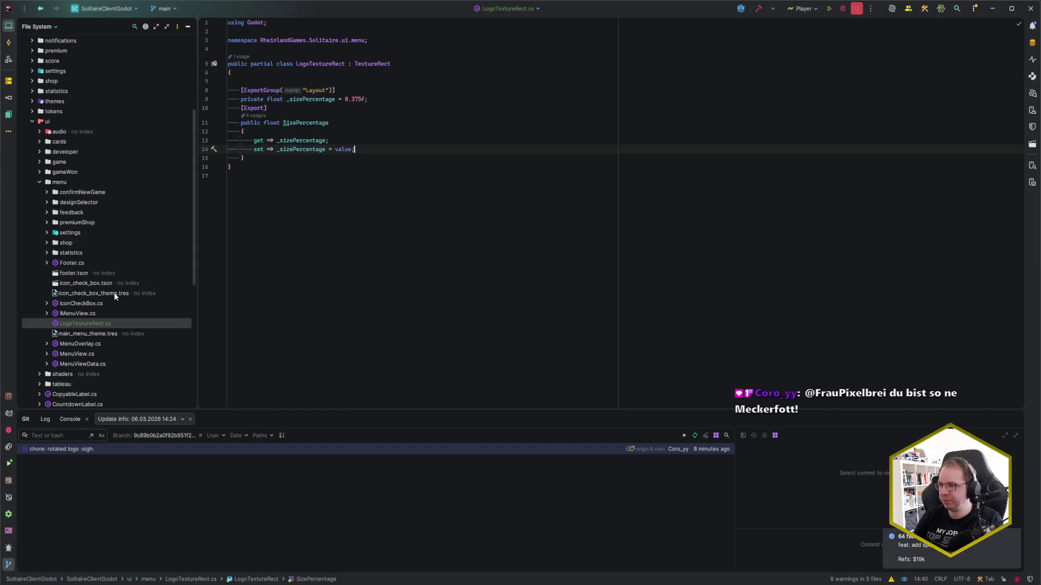
pyautogui.hotkey('alt', 'Return')
pyautogui.press('Return')
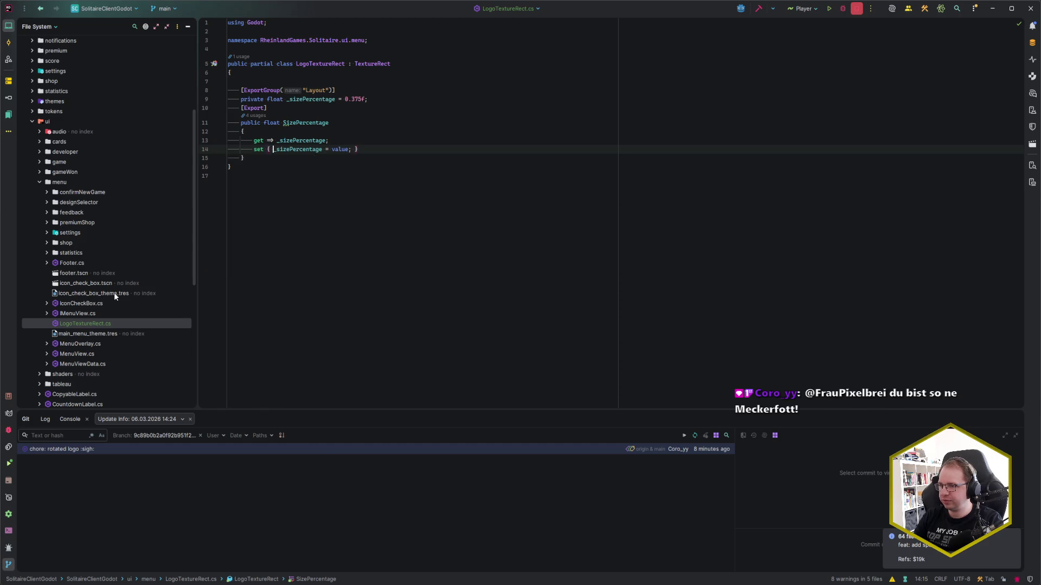
pyautogui.hotkey('ctrl', 'shift', 'Return')
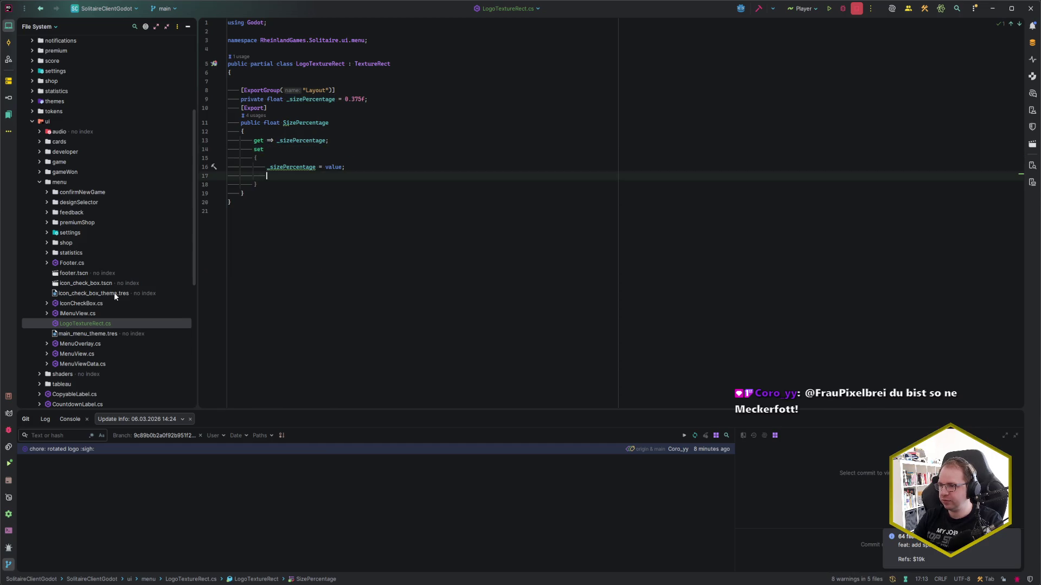
pyautogui.press('Return')
pyautogui.press('Return')
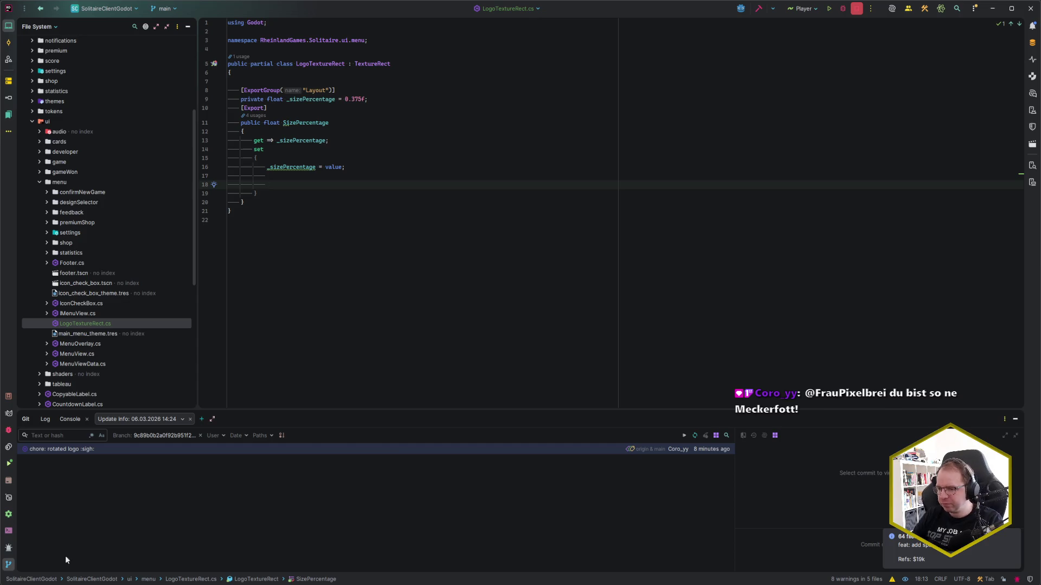
pyautogui.hotkey('alt', 'Tab')
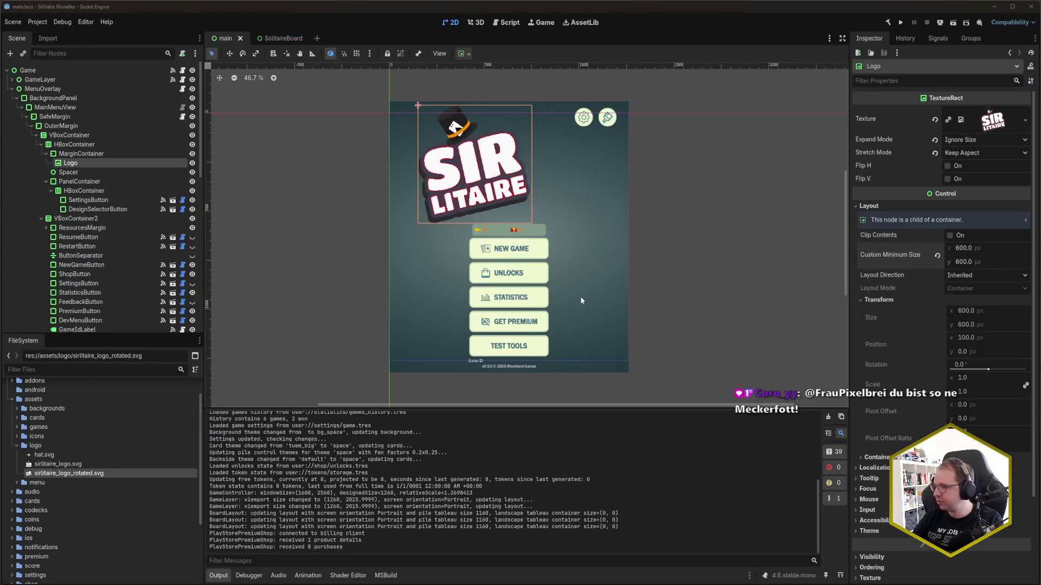
# Back in Rider, start a 'CustomMinimumSize = new Vector2()' assignment in the setter
pyautogui.hotkey('alt', 'Tab')
pyautogui.write('CustomMinimumSize = new')
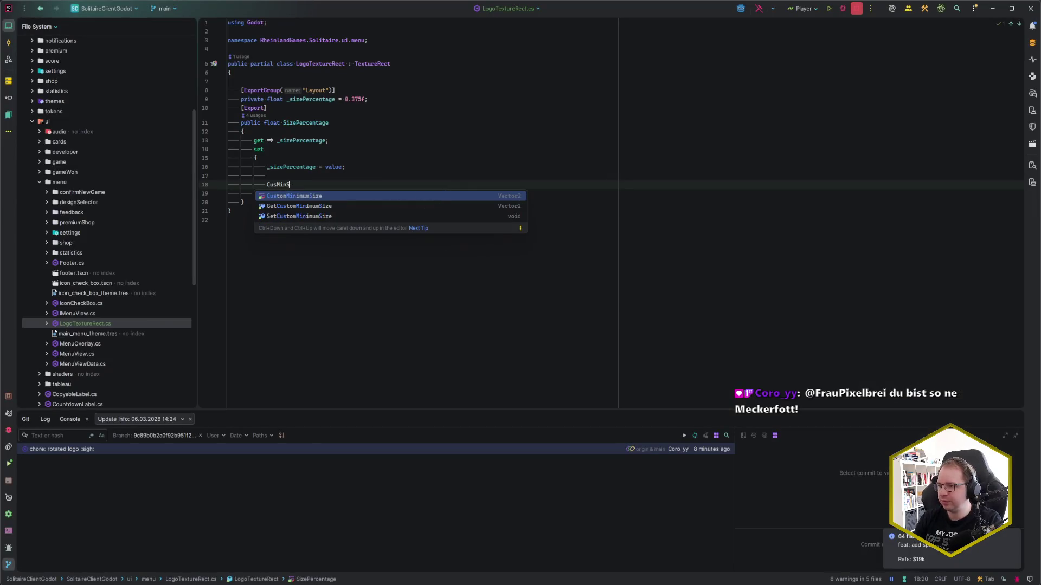
pyautogui.press('Return')
pyautogui.write('= new')
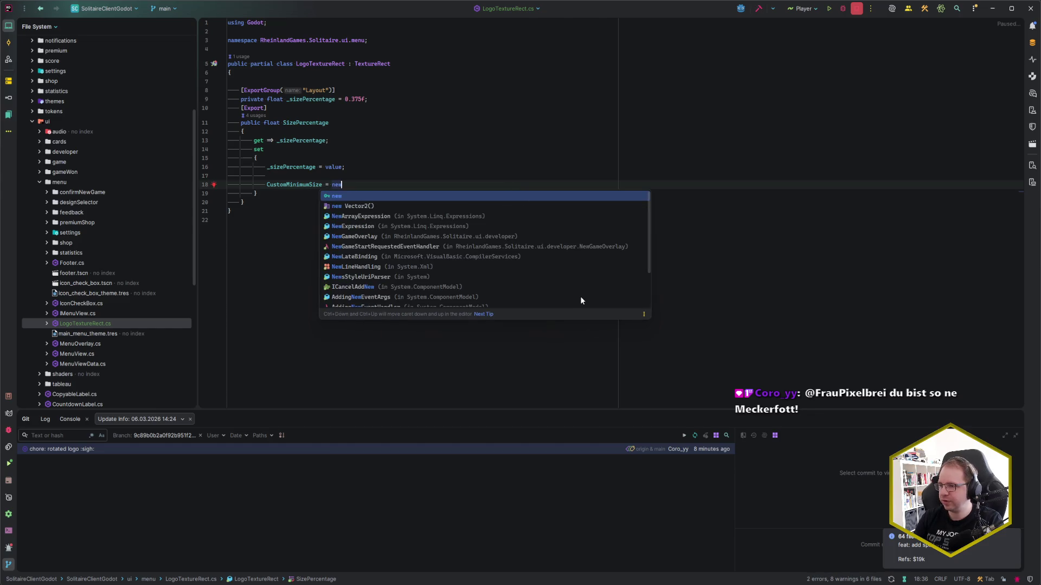
pyautogui.press('Return')
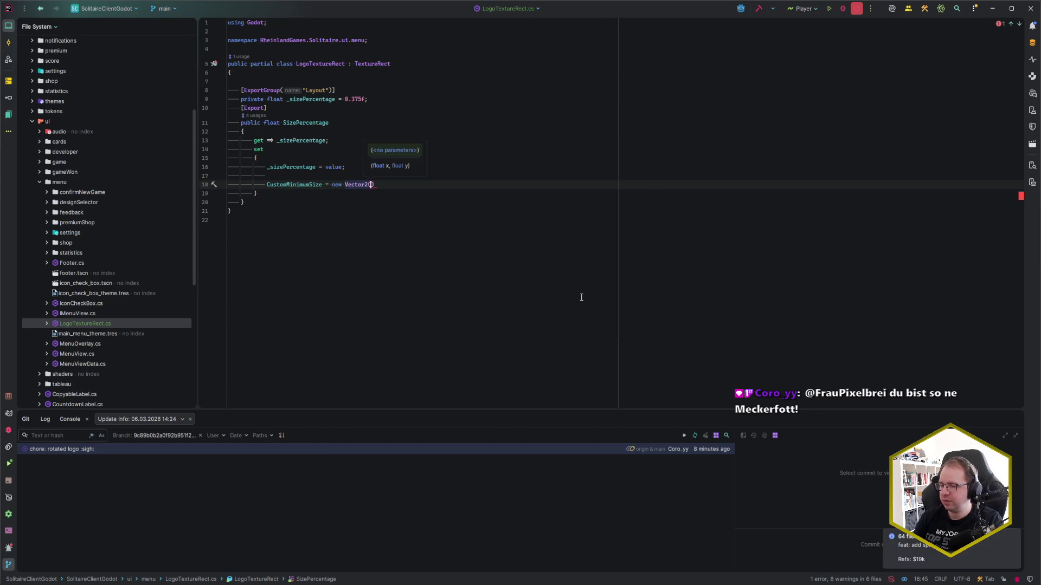
# Above it, store GetViewportRect() in a local variable named viewportRect
pyautogui.hotkey('ctrl', 'alt', 'Return')
pyautogui.write('GetView')
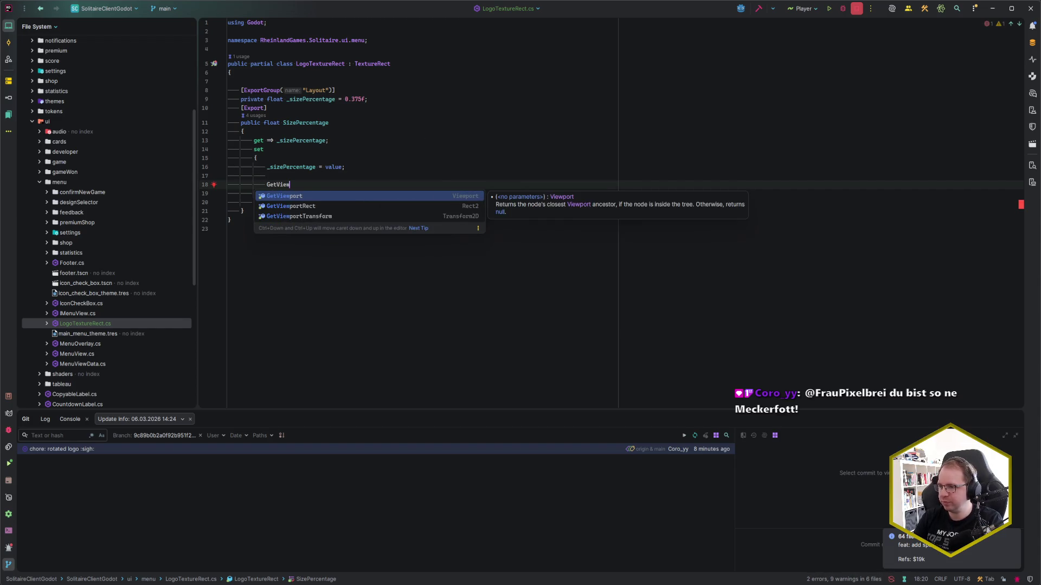
pyautogui.press('Down')
pyautogui.press('Return')
pyautogui.hotkey('alt', 'Return')
pyautogui.press('Return')
pyautogui.press('Return')
pyautogui.write('viewportRect.X')
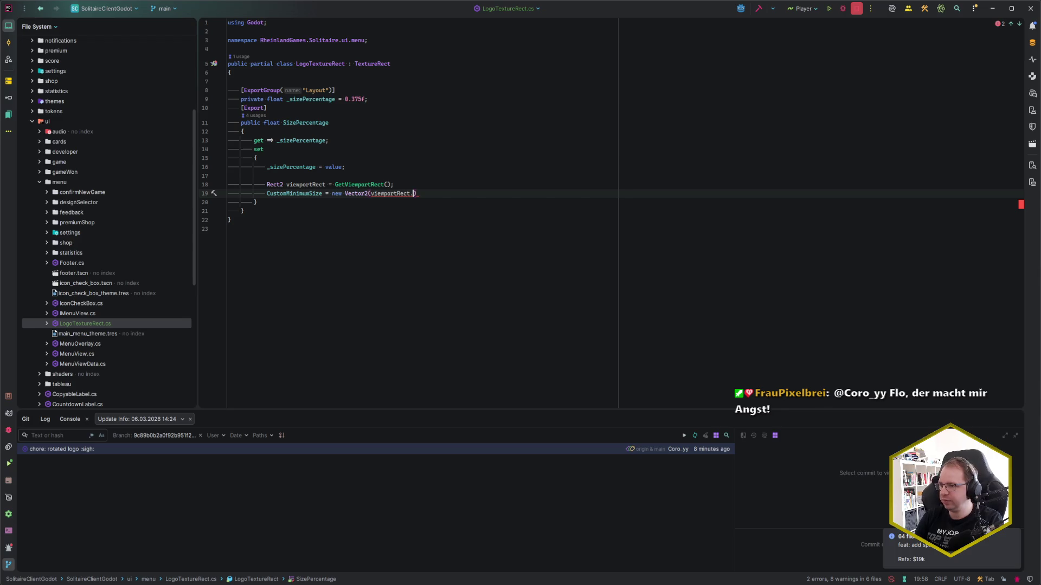
pyautogui.hotkey('ctrl', 'shift', 'Left')
pyautogui.hotkey('ctrl', 'shift', 'Left')
pyautogui.press('BackSpace')
# Add 'float shortSide = viewportRect.X > viewportRect.Y ? viewportRect.Y : viewportRect.X;'
pyautogui.click(393, 185)
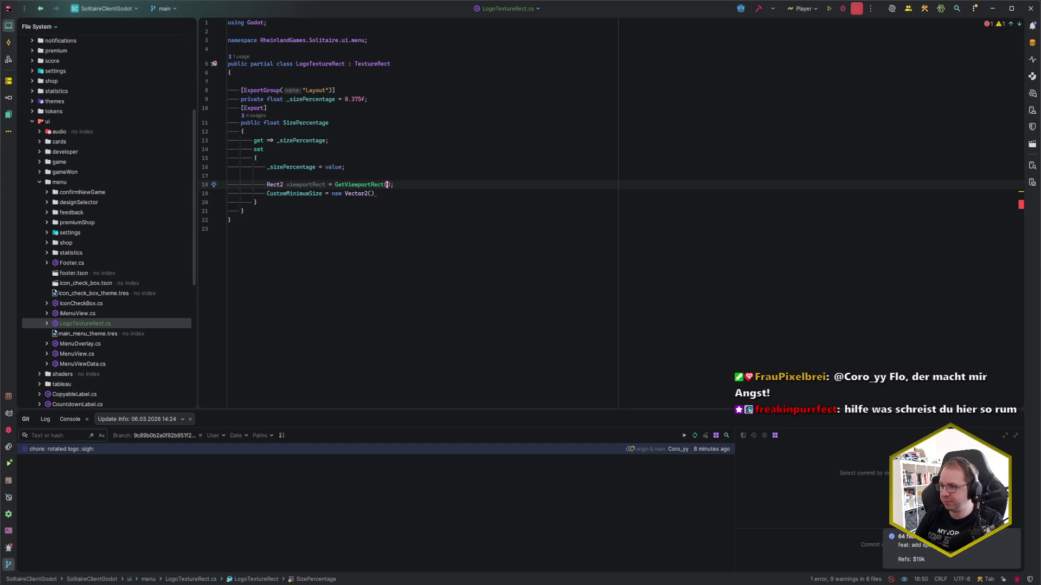
pyautogui.press('End')
pyautogui.press('Return')
pyautogui.write('float shortSide =')
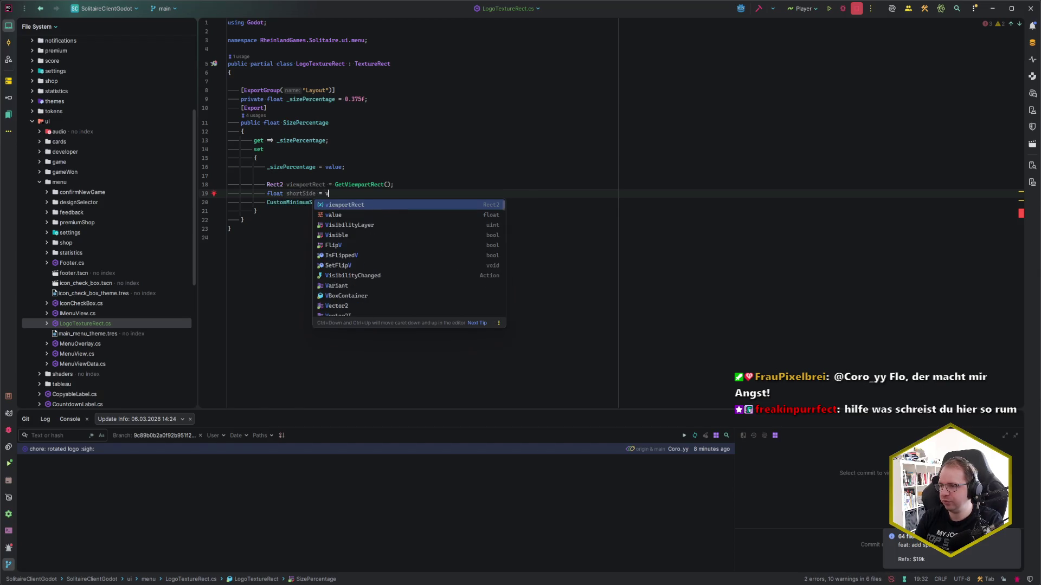
pyautogui.press('Return')
pyautogui.write('.X > ')
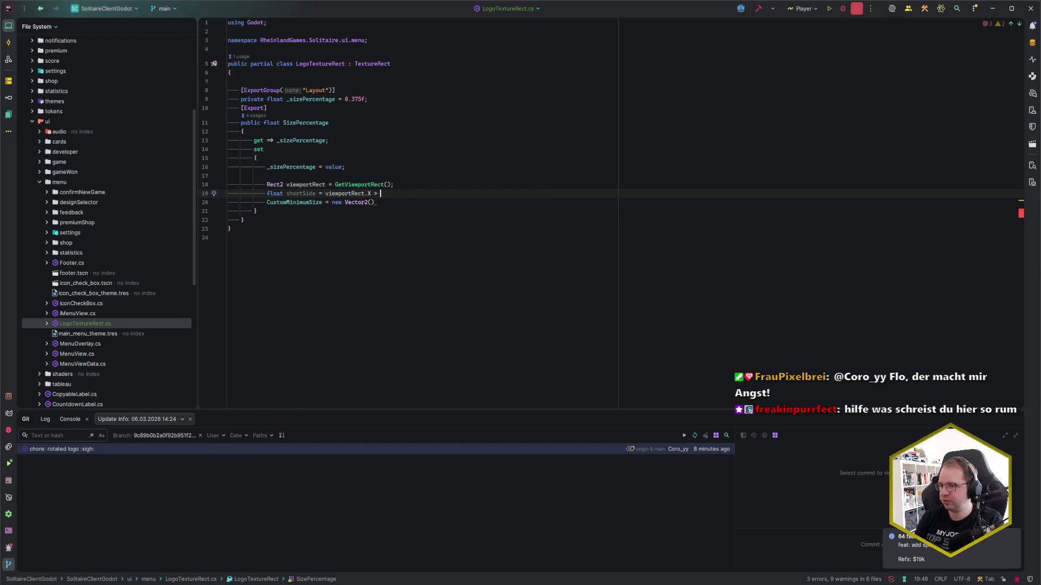
pyautogui.write('view')
pyautogui.press('Return')
pyautogui.write('.Y ? view')
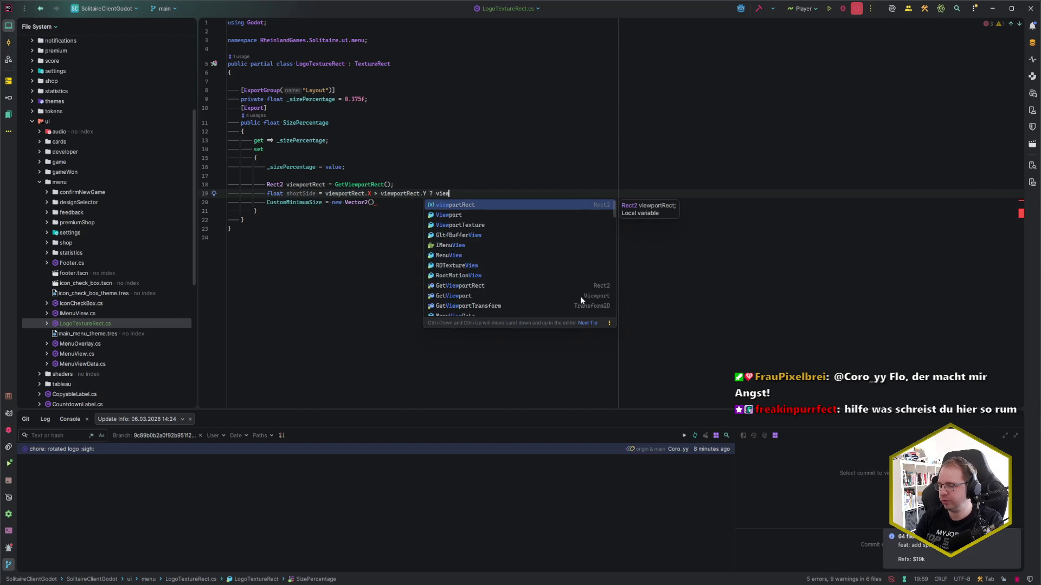
pyautogui.press('Return')
pyautogui.write('.Y : vi')
pyautogui.press('Return')
pyautogui.write('.X;')
# Change the variable to GetViewportRect().Size and retype it as Vector2
pyautogui.click(390, 185)
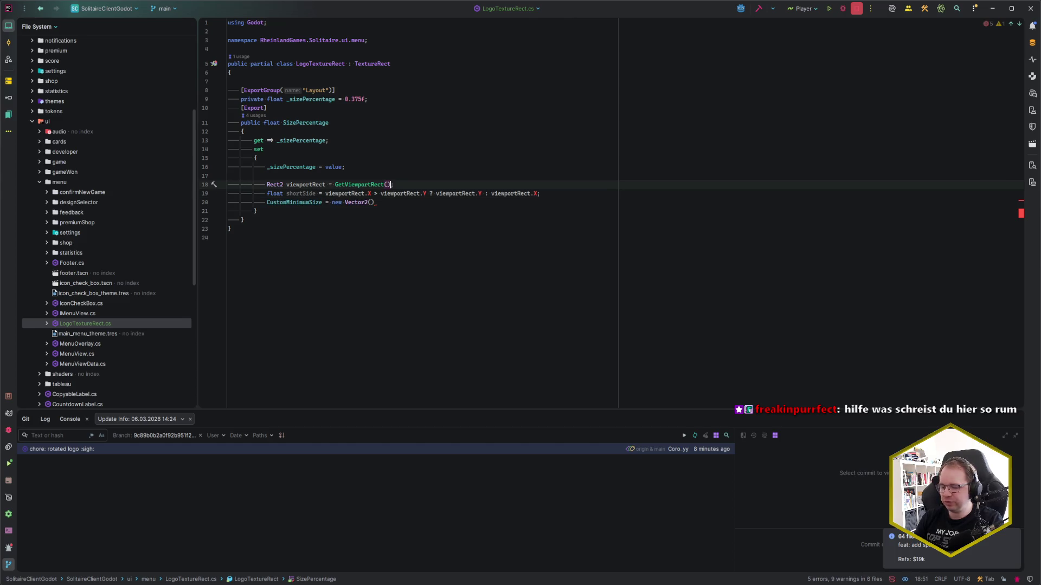
pyautogui.write('.')
pyautogui.press('BackSpace')
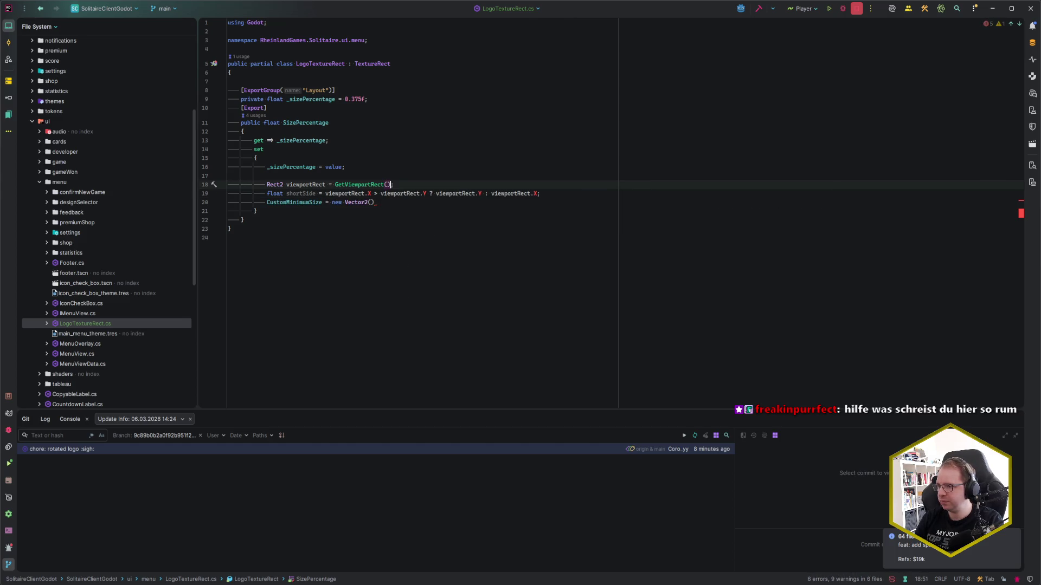
pyautogui.write(';')
pyautogui.click(371, 184)
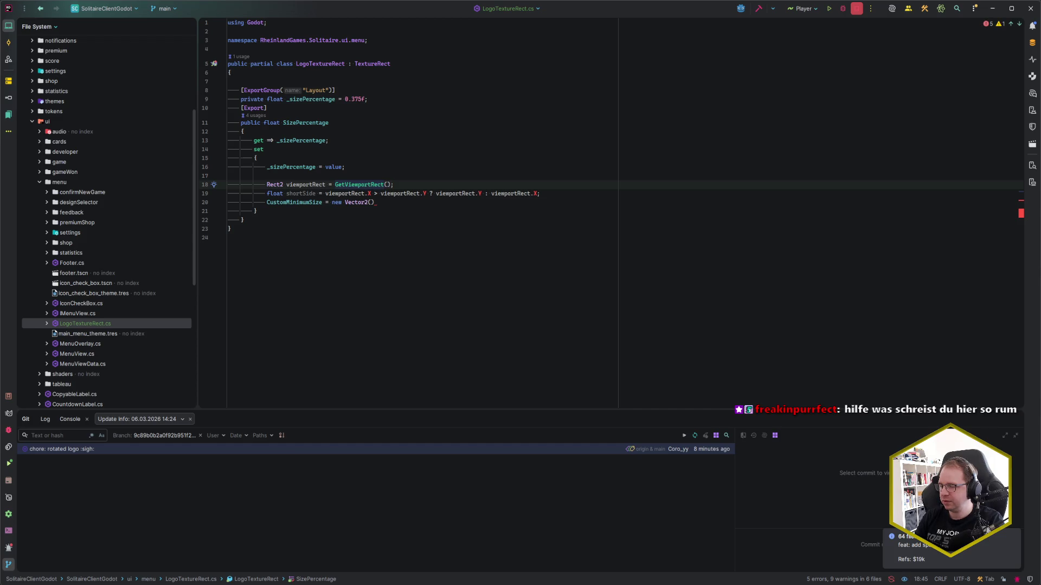
pyautogui.click(368, 193)
pyautogui.hotkey('ctrl', 'space')
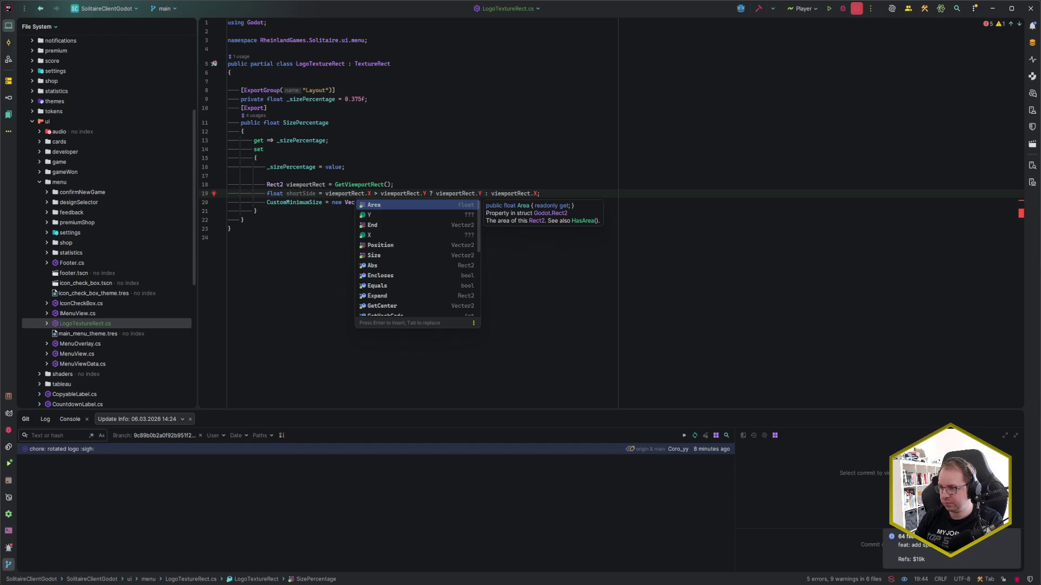
pyautogui.click(368, 184)
pyautogui.click(345, 185)
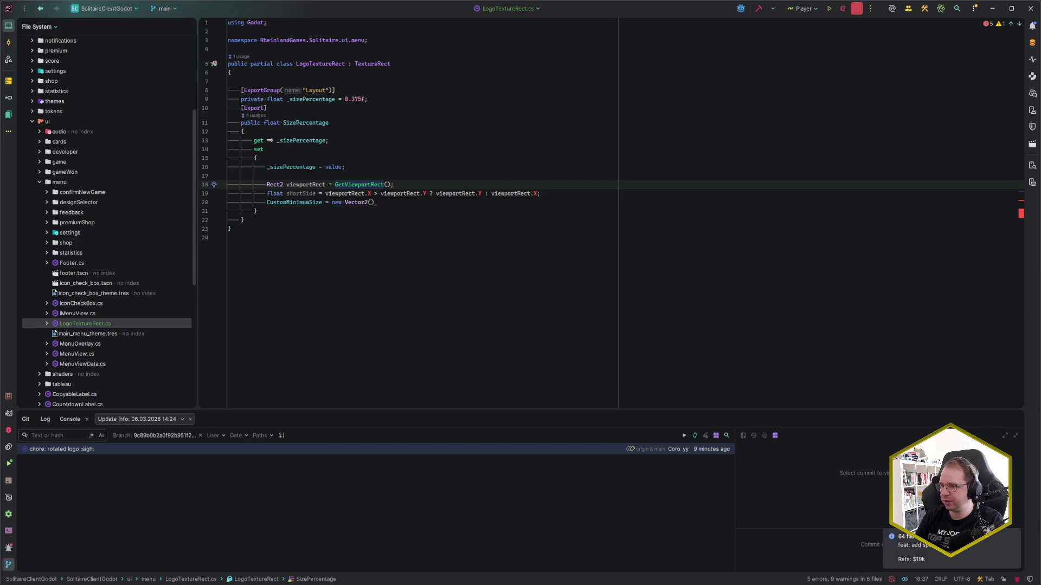
pyautogui.click(390, 184)
pyautogui.write('.Size')
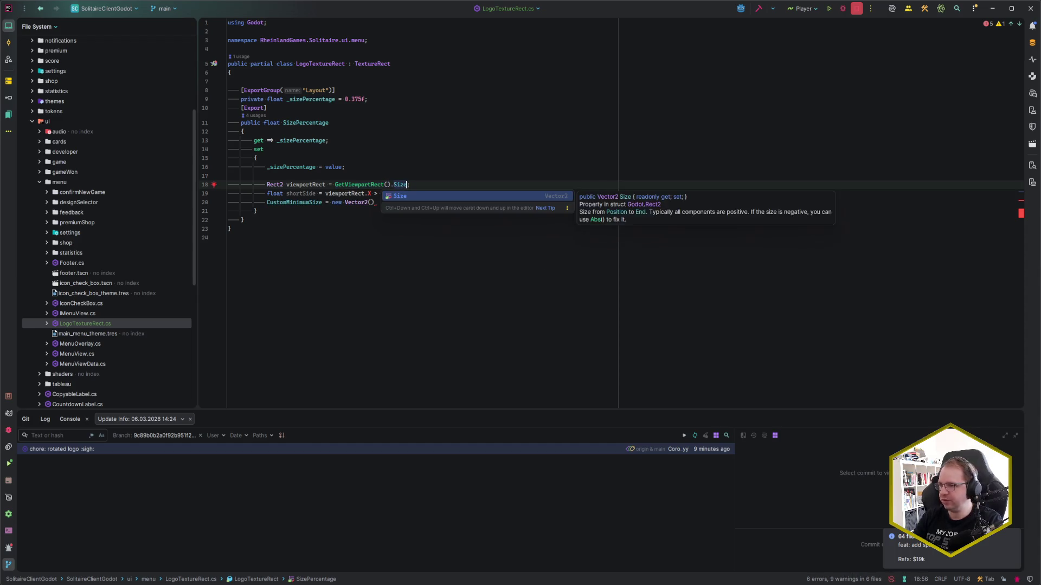
pyautogui.press('Escape')
pyautogui.hotkey('alt', 'Return')
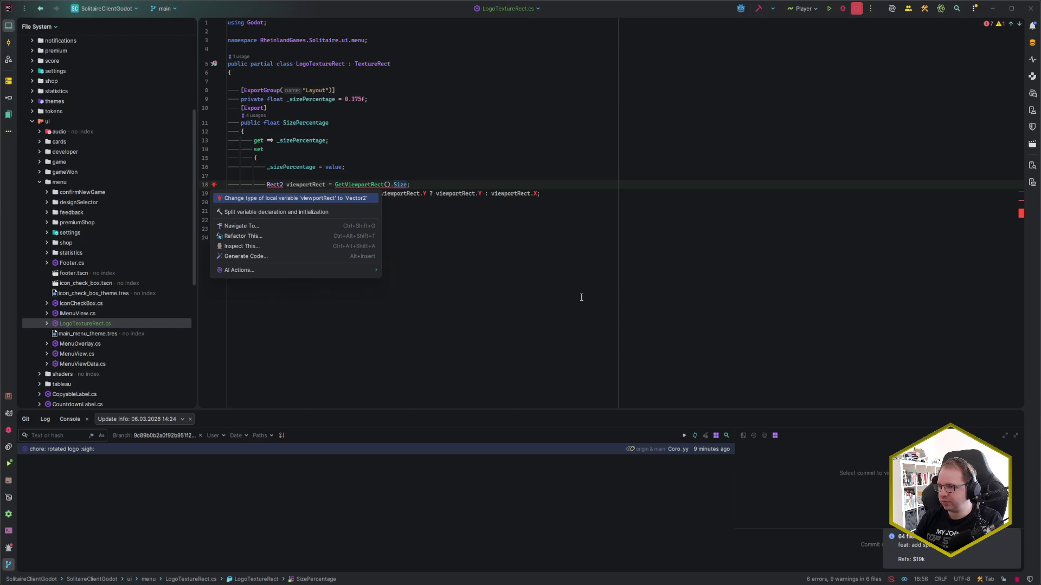
pyautogui.press('Return')
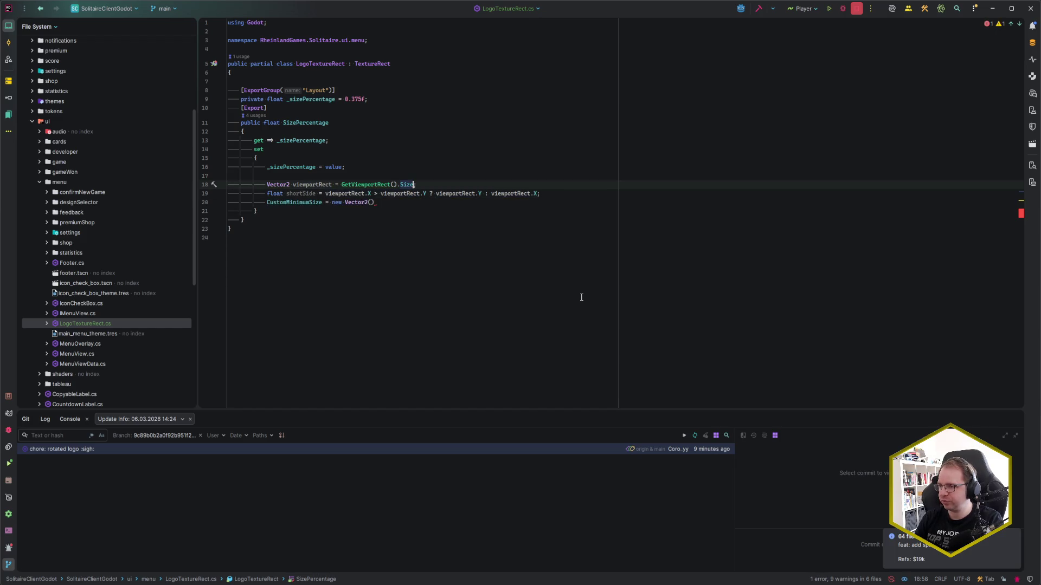
# Rename the viewportRect variable to viewport everywhere
pyautogui.hotkey('ctrl', 'Left')
pyautogui.hotkey('ctrl', 'Left')
pyautogui.hotkey('ctrl', 'Left')
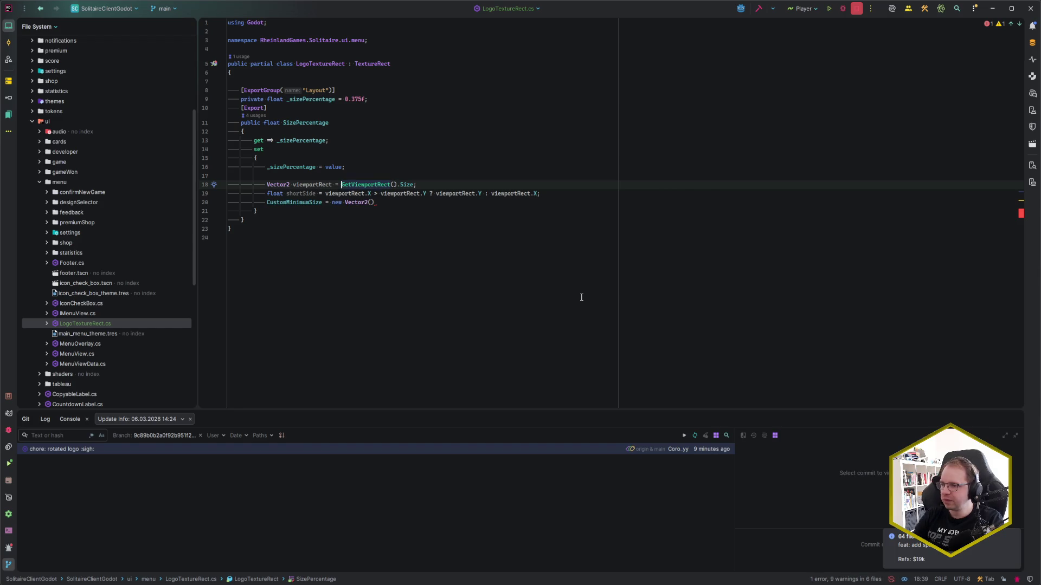
pyautogui.hotkey('shift', 'F6')
pyautogui.press('Delete')
pyautogui.press('Delete')
pyautogui.press('Delete')
pyautogui.press('Return')
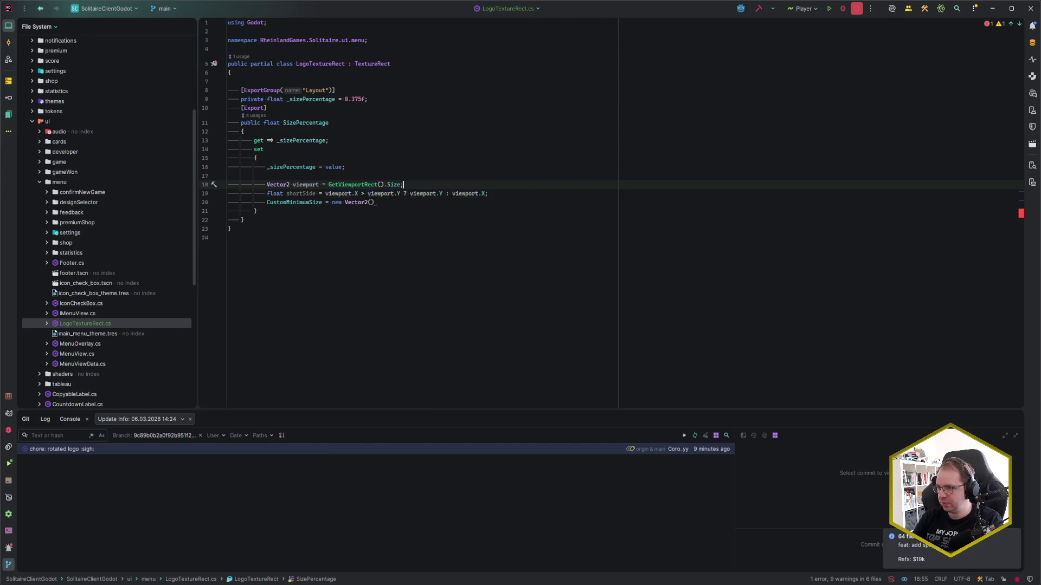
# Complete 'new Vector2(shortSide * _sizePercentage, shortSide * _sizePercentage);' after a blank line
pyautogui.click(403, 194)
pyautogui.press('Down')
pyautogui.press('Home')
pyautogui.press('Return')
pyautogui.click(368, 211)
pyautogui.write('Side')
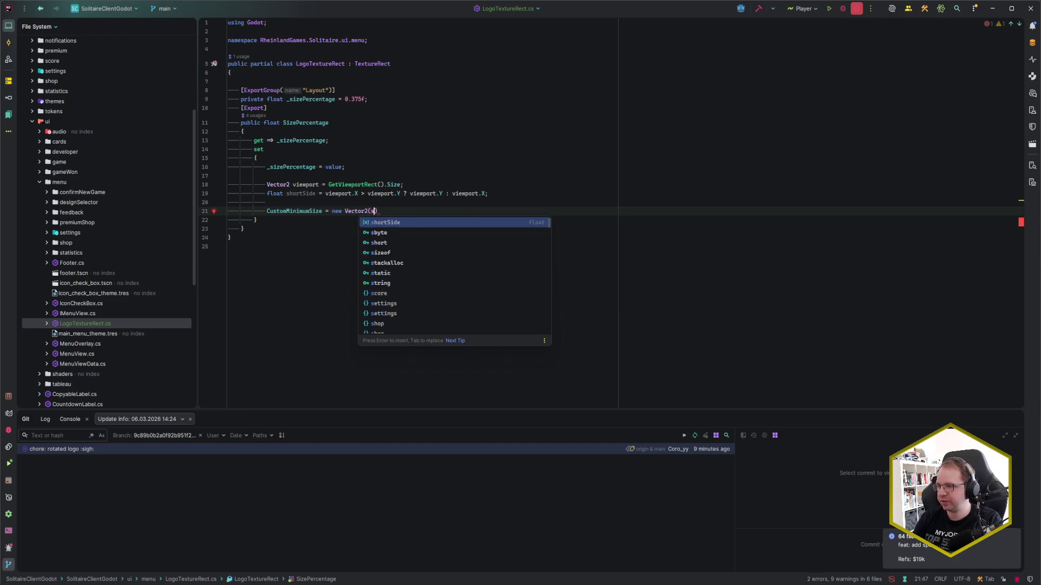
pyautogui.press('BackSpace')
pyautogui.press('BackSpace')
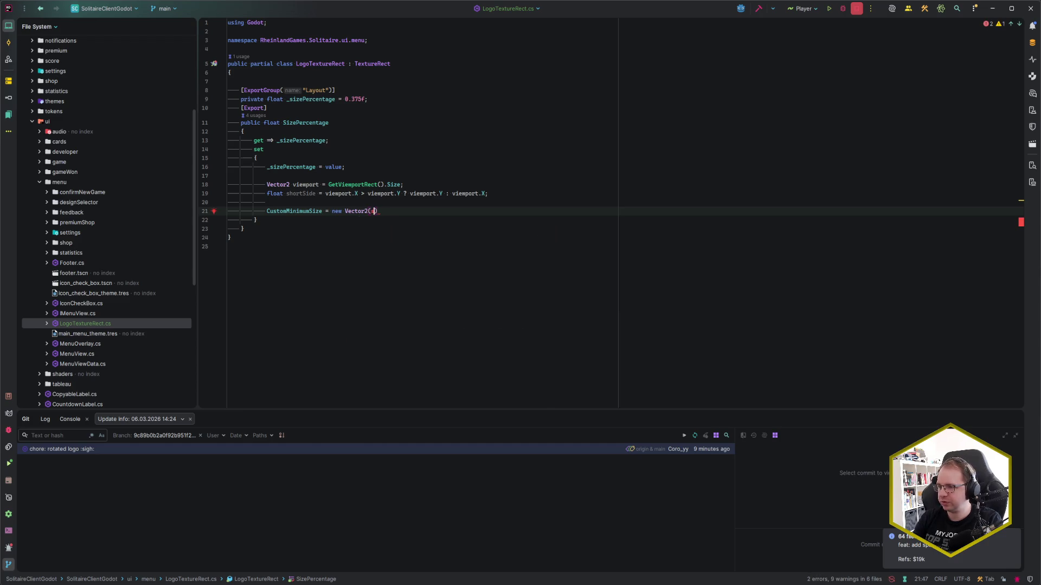
pyautogui.write('shi')
pyautogui.press('BackSpace')
pyautogui.press('BackSpace')
pyautogui.press('BackSpace')
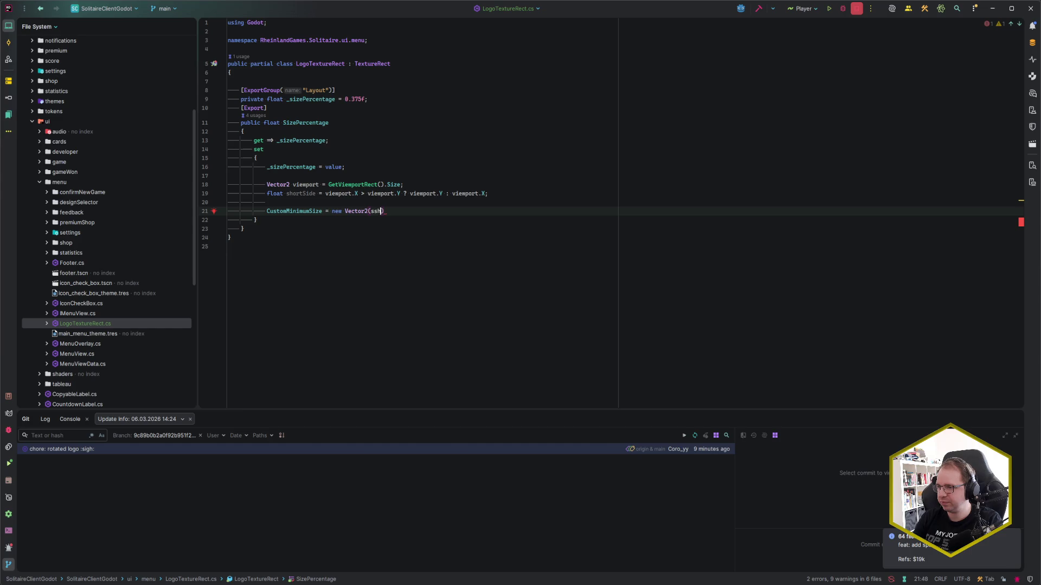
pyautogui.write('ssi')
pyautogui.press('Return')
pyautogui.write('*')
pyautogui.hotkey('shift', 'Right')
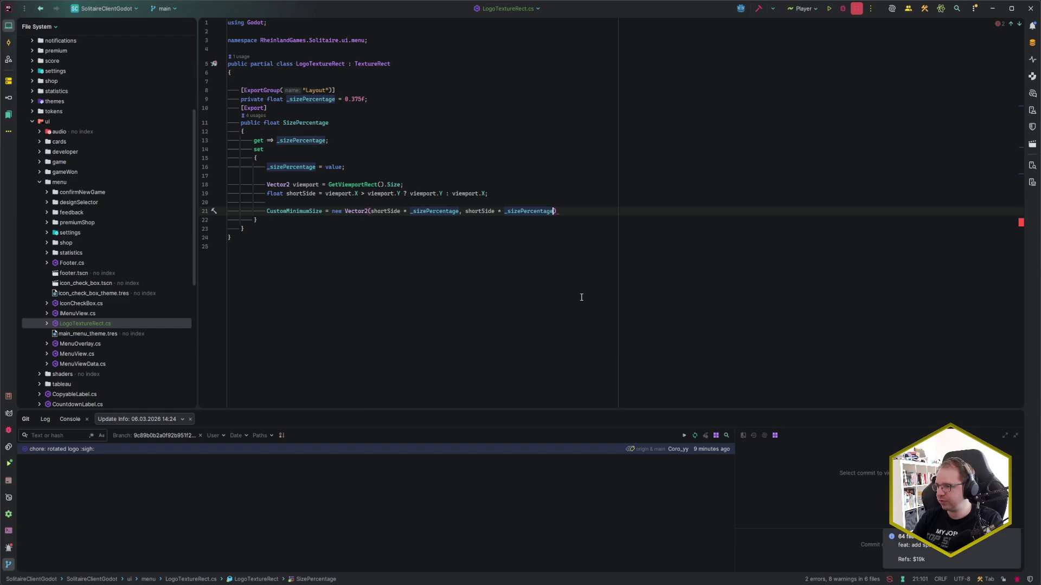
pyautogui.write(';')
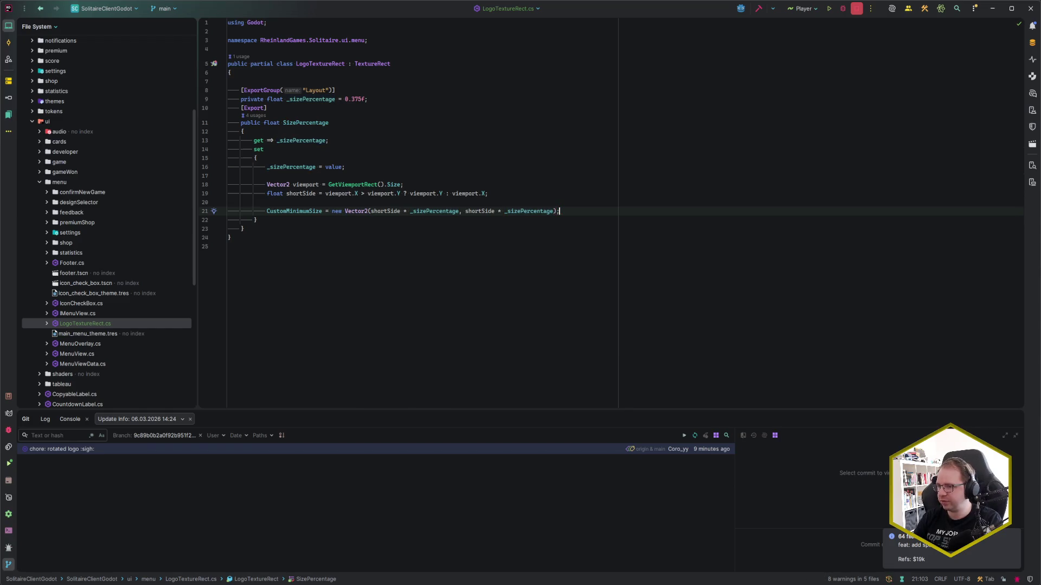
# Add the [Tool] attribute above the LogoTextureRect class declaration
pyautogui.press('Up')
pyautogui.press('Up')
pyautogui.press('Up')
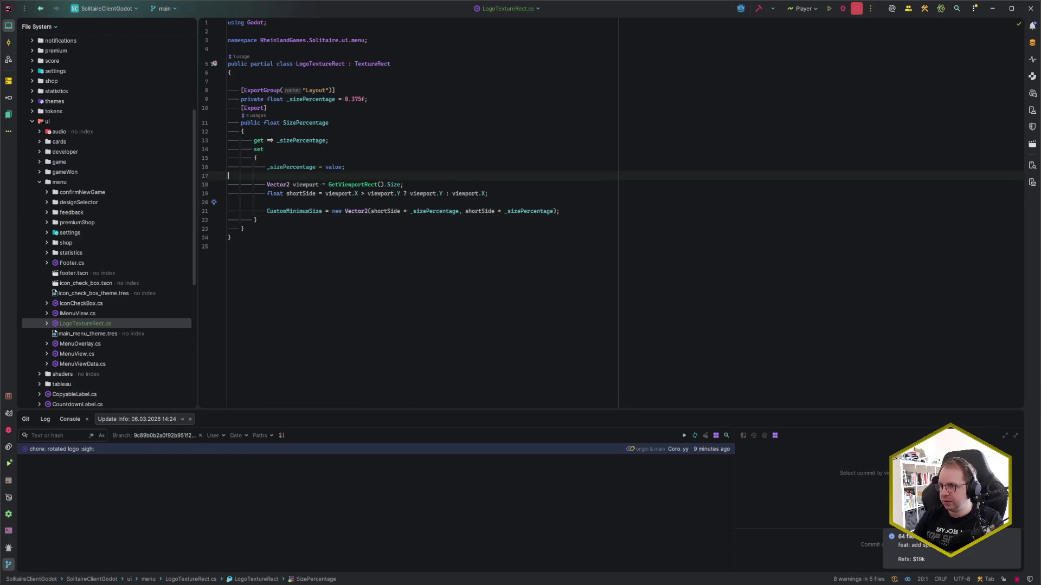
pyautogui.press('Up')
pyautogui.press('End')
pyautogui.press('Return')
pyautogui.write('[Tool')
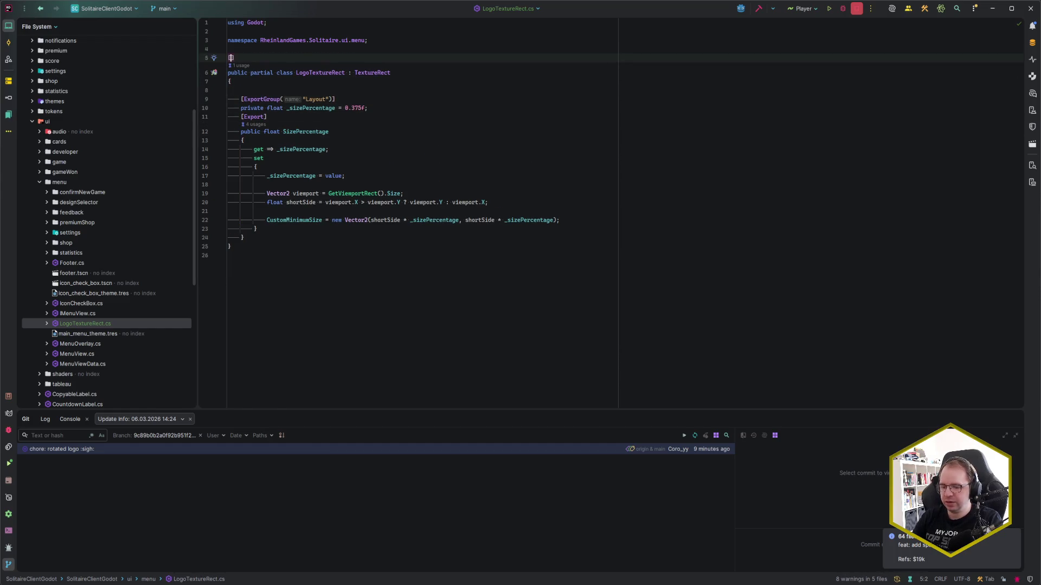
pyautogui.press('Escape')
pyautogui.write(']')
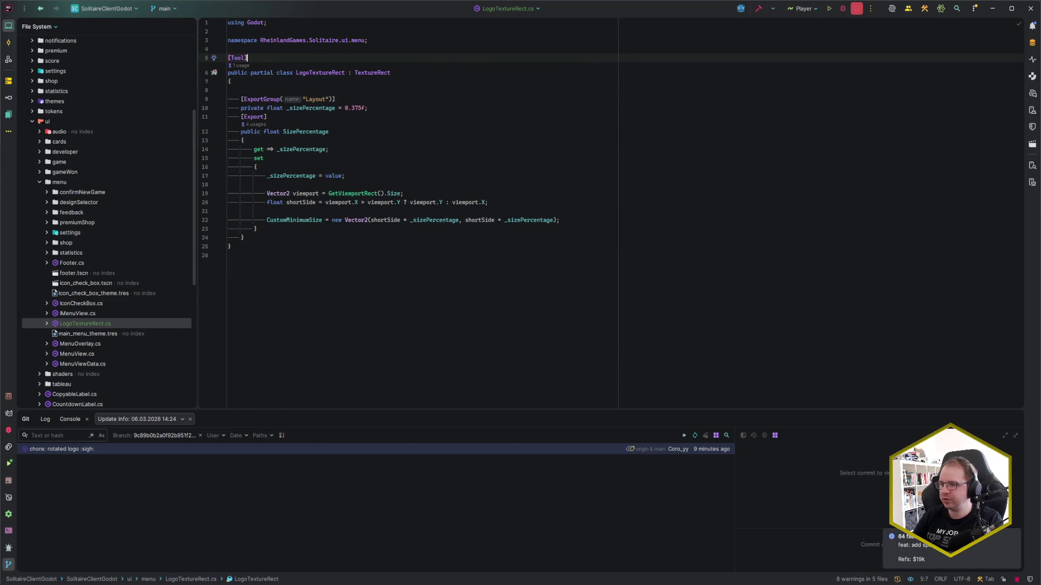
# In Godot, drag LogoTextureRect.cs from the ui/menu folder onto the Logo node
pyautogui.hotkey('alt', 'Tab')
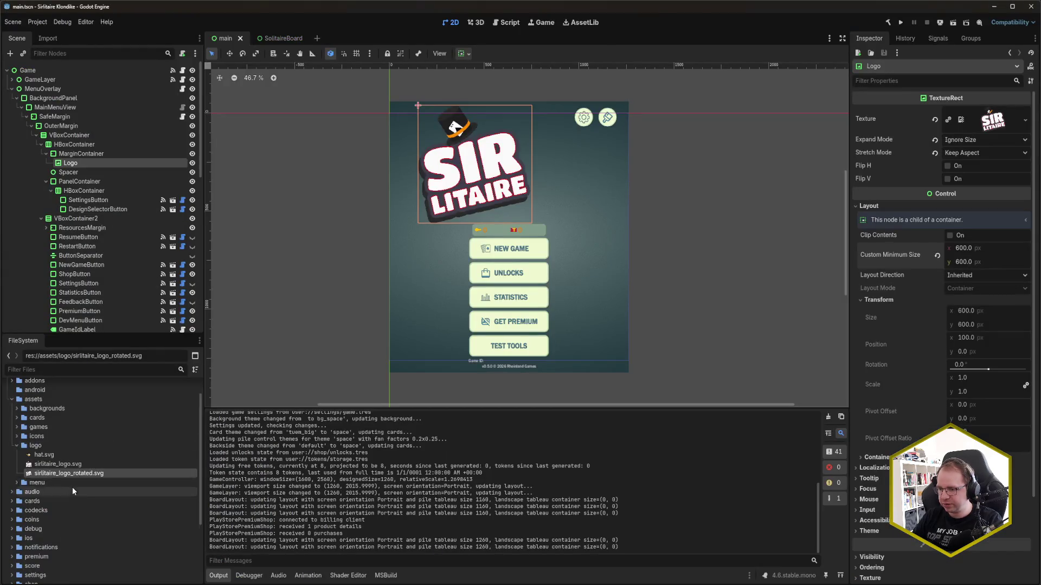
pyautogui.scroll(-3, 73, 486)
pyautogui.click(16, 528)
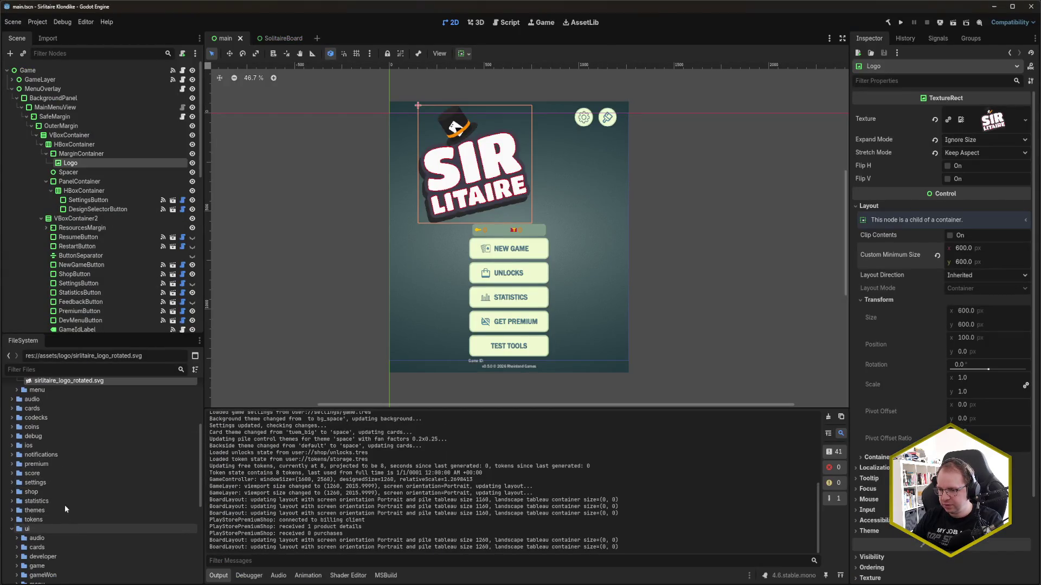
pyautogui.scroll(-5, 71, 502)
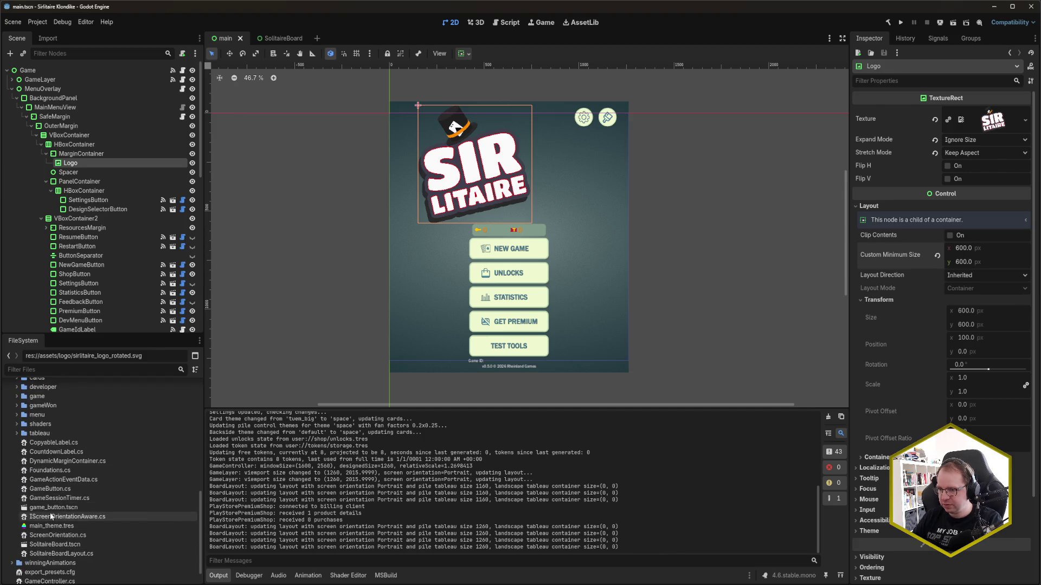
pyautogui.click(16, 415)
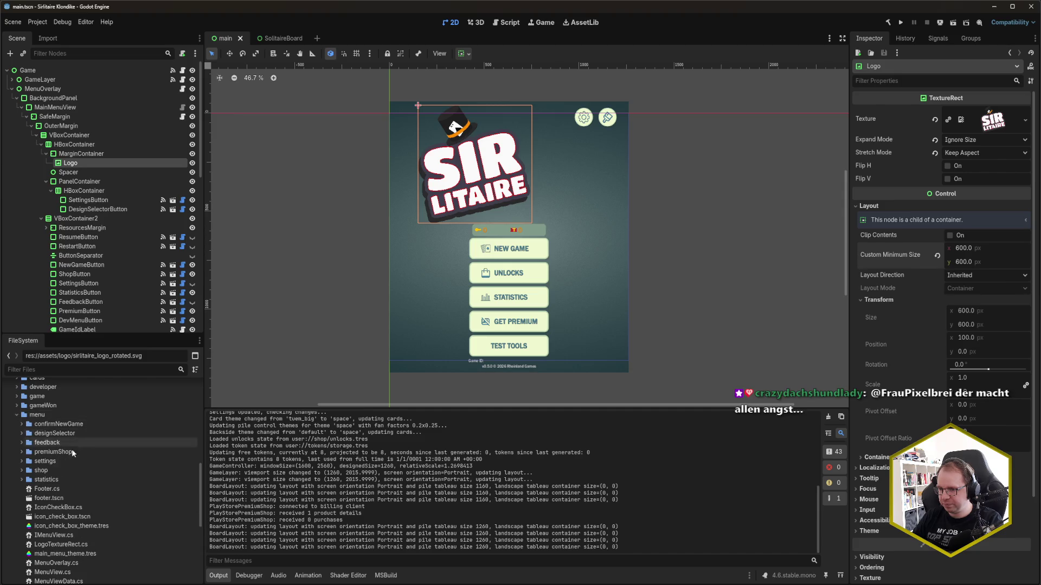
pyautogui.moveTo(61, 545)
pyautogui.mouseDown()
pyautogui.moveTo(309, 539)
pyautogui.moveTo(206, 189)
pyautogui.moveTo(236, 164)
pyautogui.moveTo(997, 278)
pyautogui.moveTo(973, 338)
pyautogui.moveTo(975, 550)
pyautogui.moveTo(950, 558)
pyautogui.mouseUp()
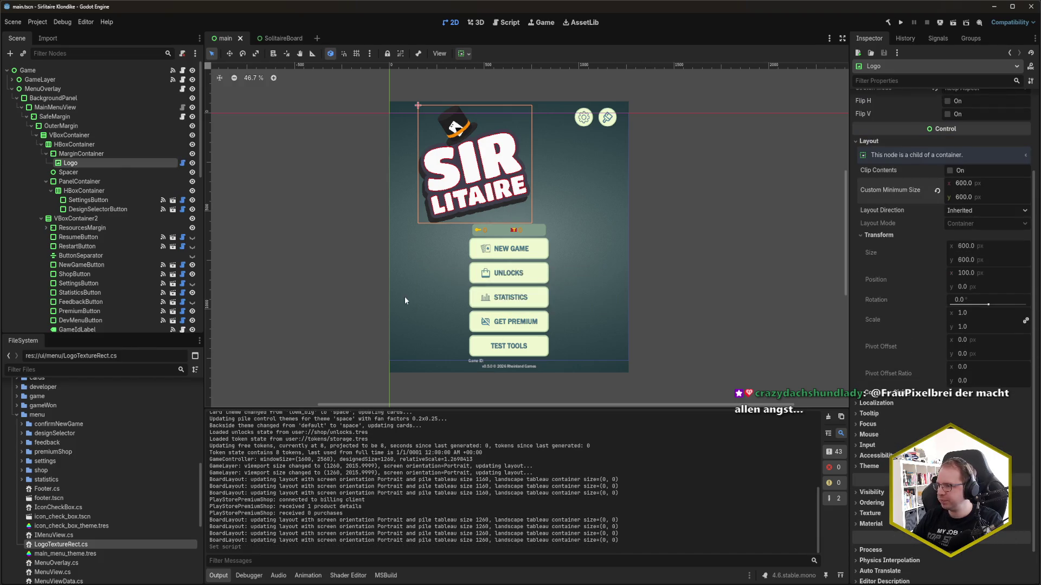
# Reset Custom Minimum Size to 0×0, set Size Percentage to 0.375, and save the scene
pyautogui.scroll(3, 928, 363)
pyautogui.click(937, 296)
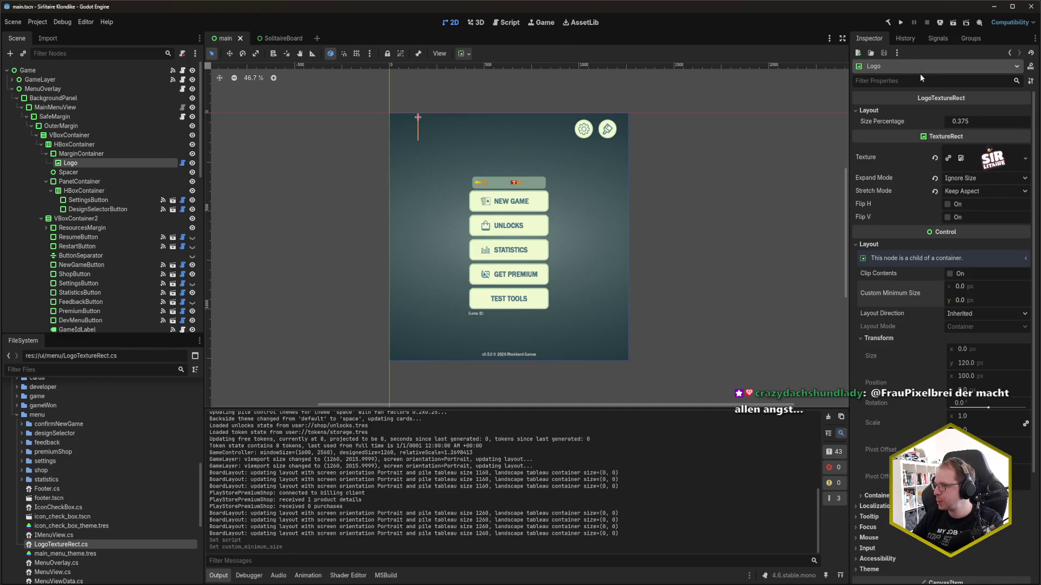
pyautogui.click(1006, 123)
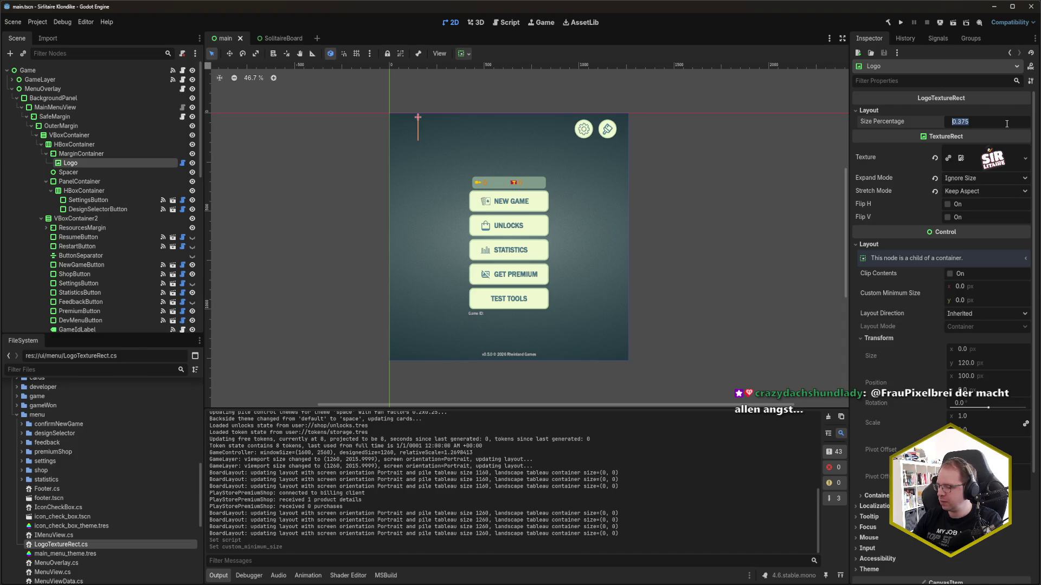
pyautogui.write('.3')
pyautogui.hotkey('ctrl', 's')
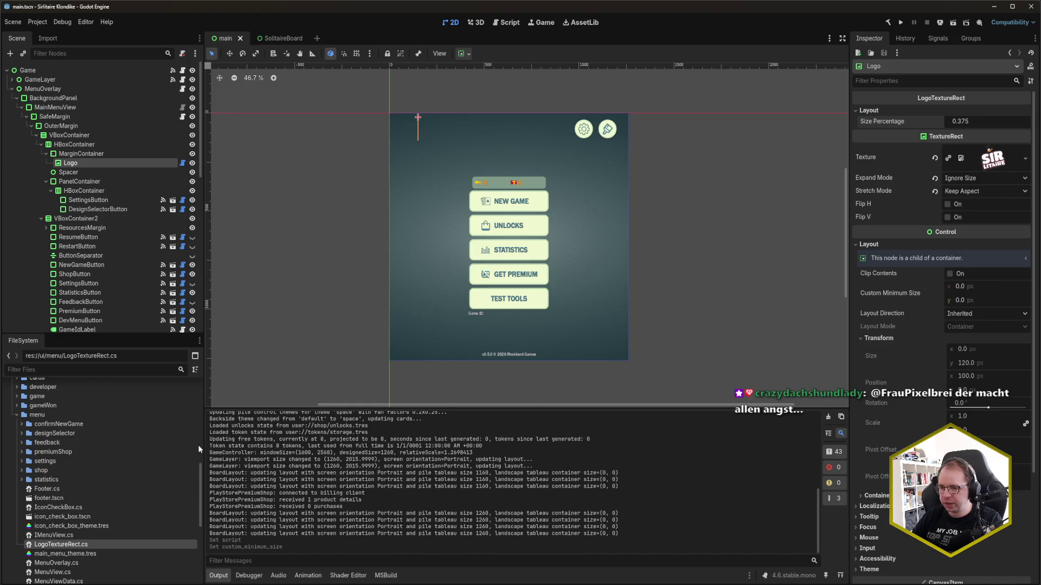
pyautogui.hotkey('alt', 'Tab')
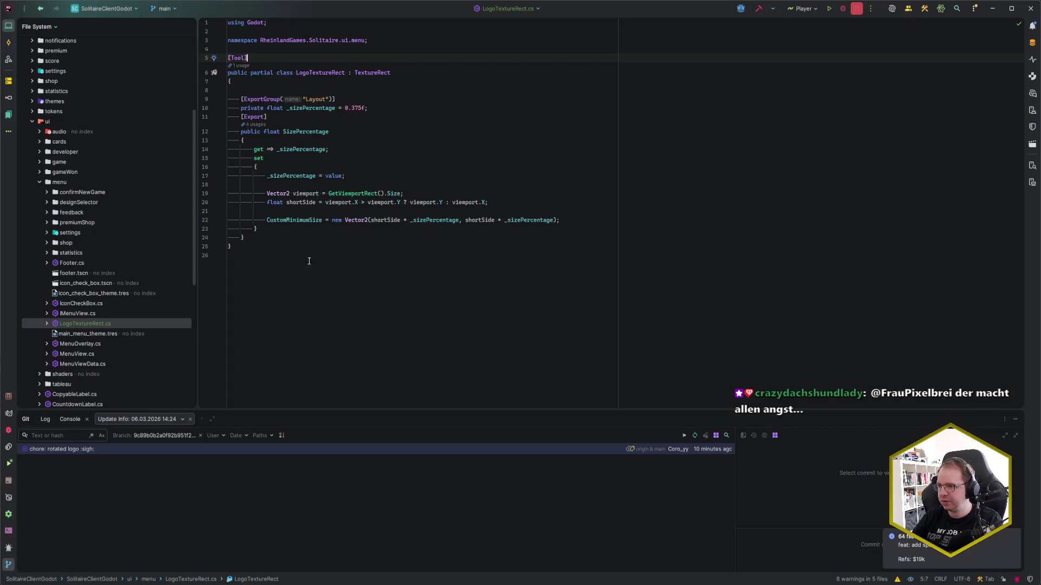
# Extract the Vector2 expression into a local variable named preferredSize with .var
pyautogui.click(421, 211)
pyautogui.press('Return')
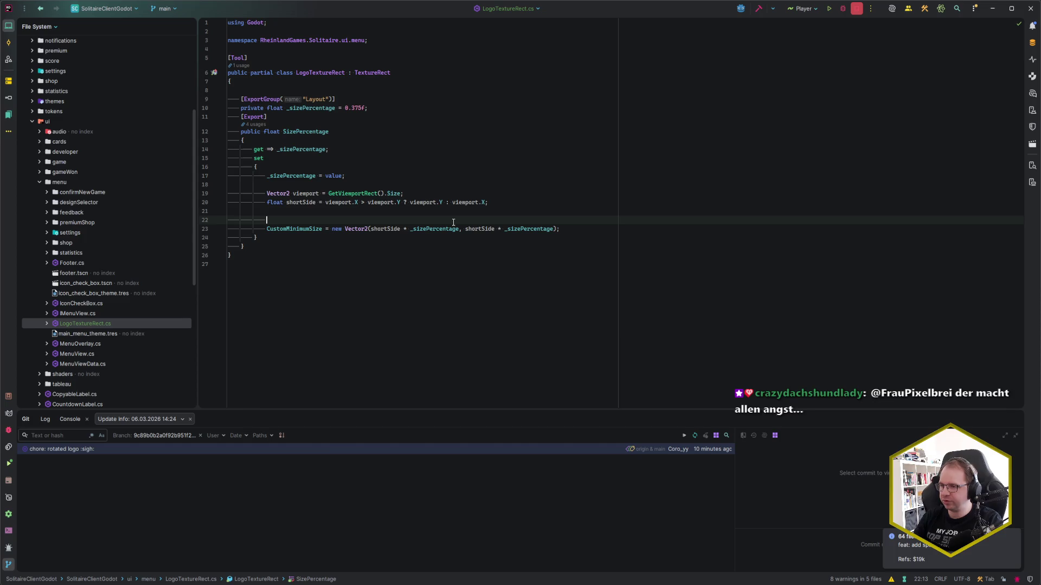
pyautogui.press('BackSpace')
pyautogui.click(309, 219)
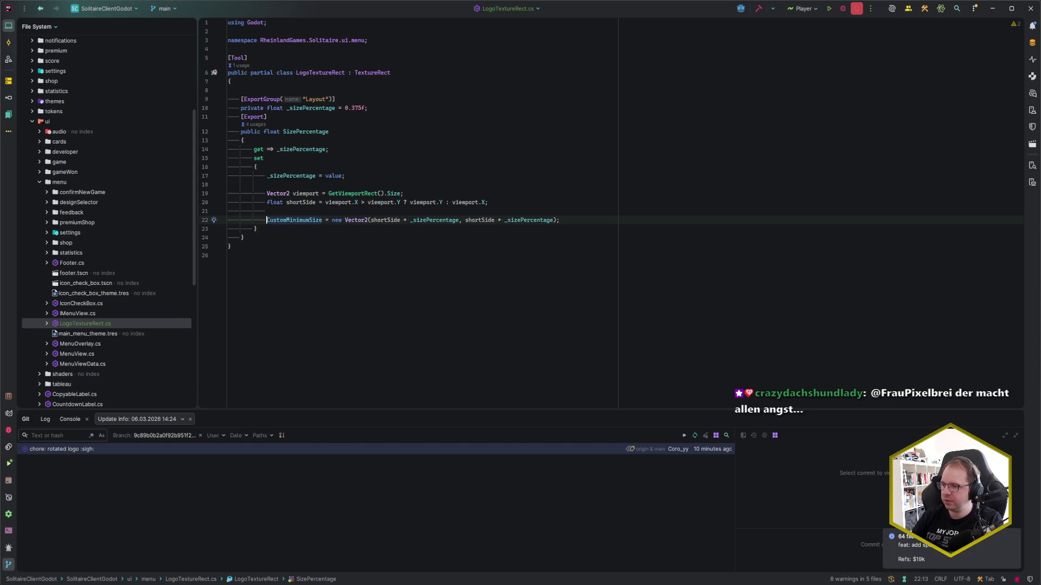
pyautogui.click(557, 220)
pyautogui.write('.var')
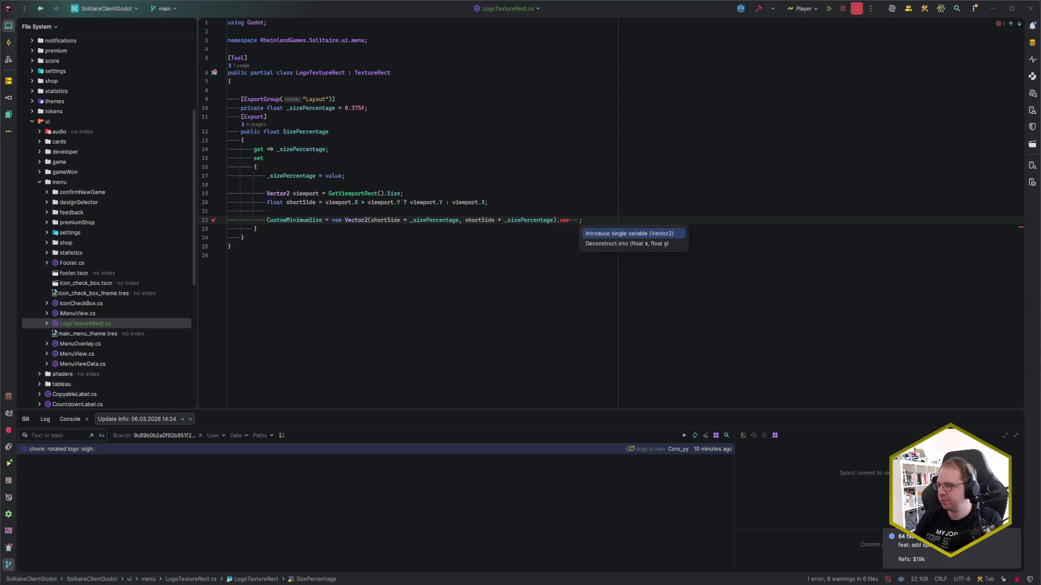
pyautogui.press('Return')
pyautogui.press('Return')
pyautogui.press('Return')
pyautogui.click(313, 220)
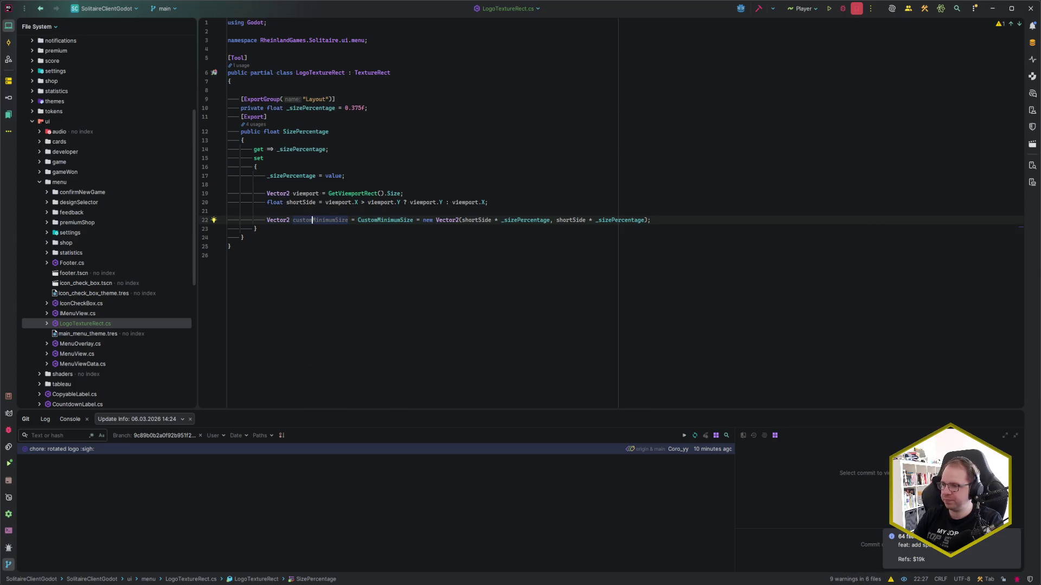
pyautogui.hotkey('shift', 'F6')
pyautogui.write('preferredS')
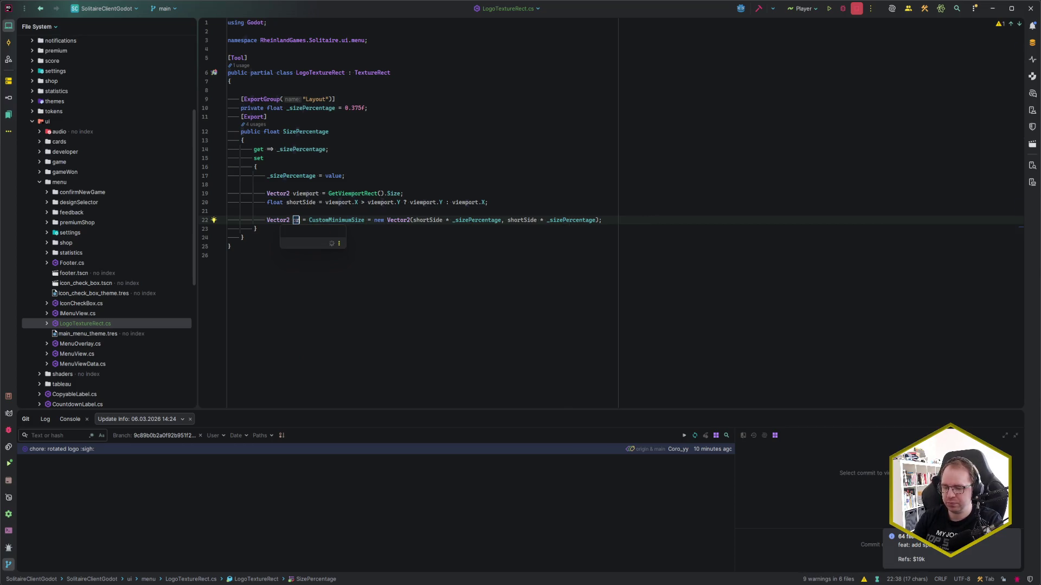
pyautogui.write('ize')
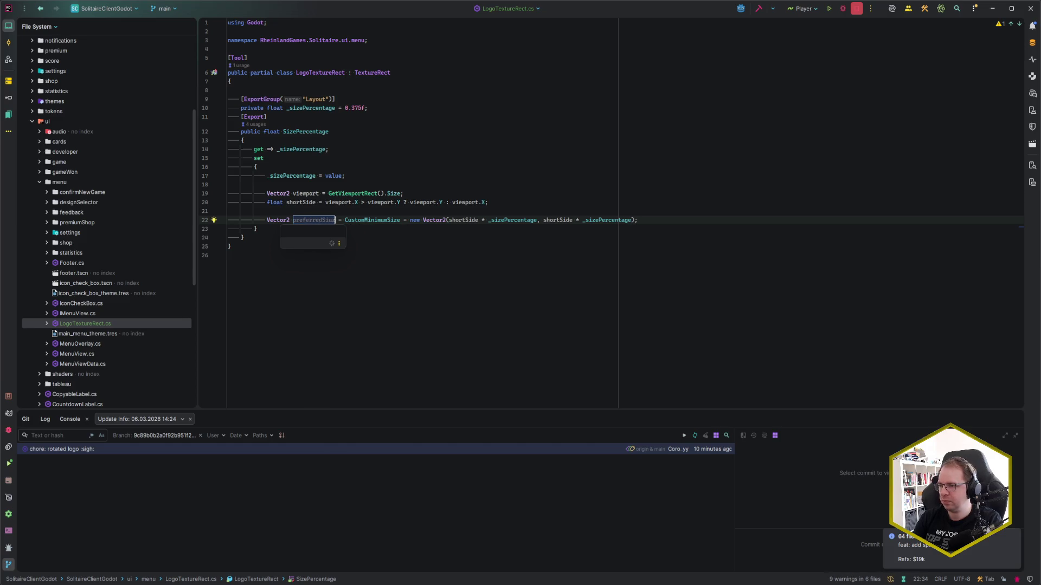
pyautogui.press('Return')
# Simplify the declaration and add 'CustomMinimumSize = preferredSize;' on the next line
pyautogui.hotkey('ctrl', 'shift', 'Right')
pyautogui.hotkey('ctrl', 'shift', 'Right')
pyautogui.hotkey('ctrl', 'c')
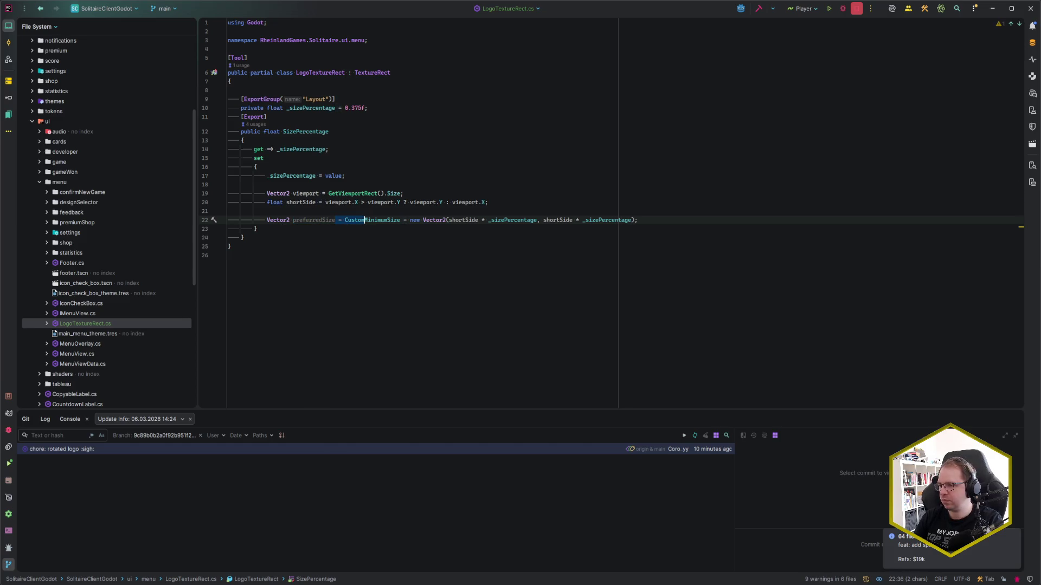
pyautogui.press('Delete')
pyautogui.press('Home')
pyautogui.hotkey('ctrl', 'Right')
pyautogui.hotkey('ctrl', 'Right')
pyautogui.hotkey('ctrl', 'Right')
pyautogui.hotkey('alt', 'Return')
pyautogui.press('Return')
pyautogui.press('End')
pyautogui.press('Return')
pyautogui.hotkey('ctrl', 'v')
pyautogui.press('Delete')
pyautogui.press('Delete')
pyautogui.press('BackSpace')
pyautogui.press('End')
pyautogui.write('= pr')
pyautogui.press('Return')
pyautogui.write(';')
# Add 'Size = preferredSize;' and a blank line before the assignments
pyautogui.press('Return')
pyautogui.write('C')
pyautogui.press('BackSpace')
pyautogui.write('Size = pr')
pyautogui.press('Return')
pyautogui.write(';')
pyautogui.press('Up')
pyautogui.press('Up')
pyautogui.press('End')
pyautogui.press('Return')
pyautogui.press('Down')
pyautogui.press('Down')
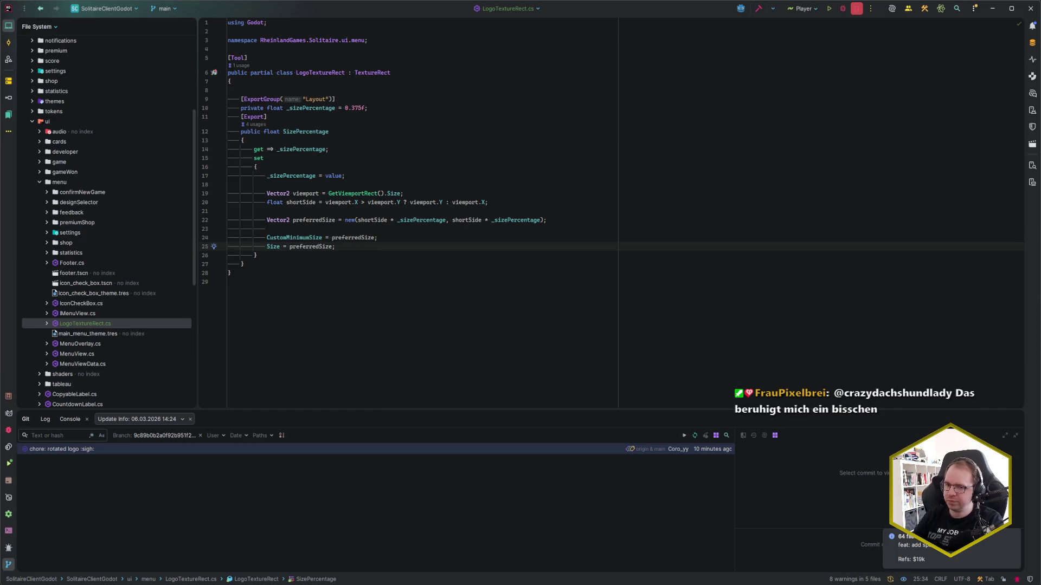